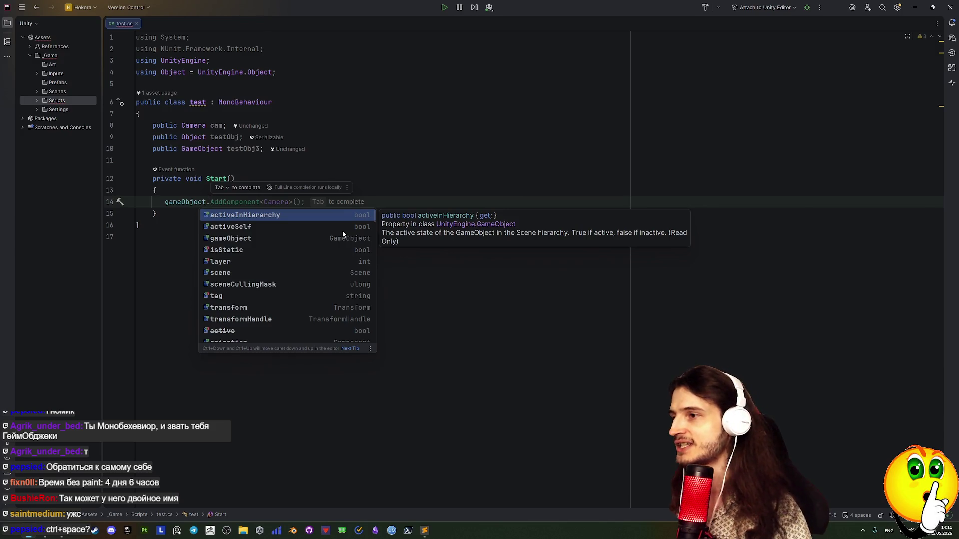
Browse the gameObject completions and try transform.parent =, leaving line 14 as gameObject.transform.
key(Down)
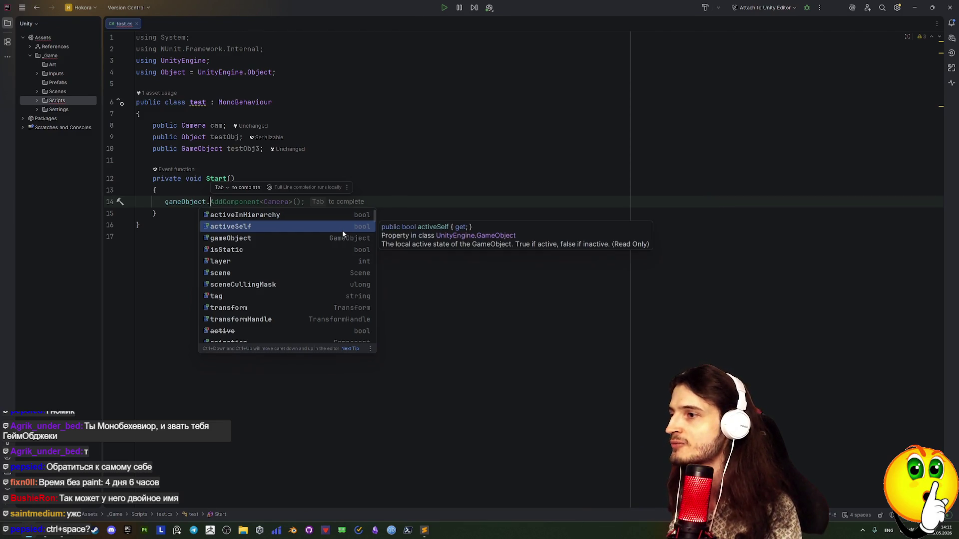
key(Down)
key(Down)
key(Down)
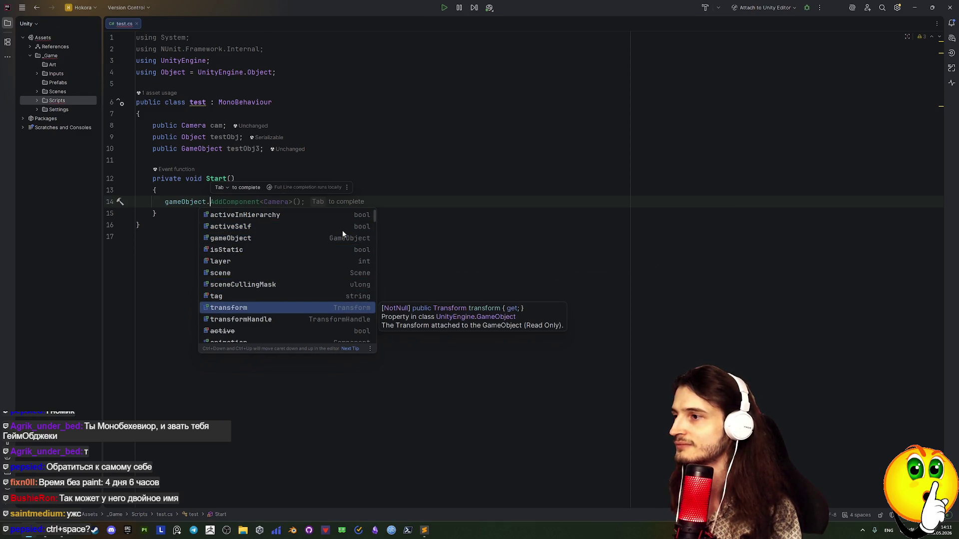
text(p)
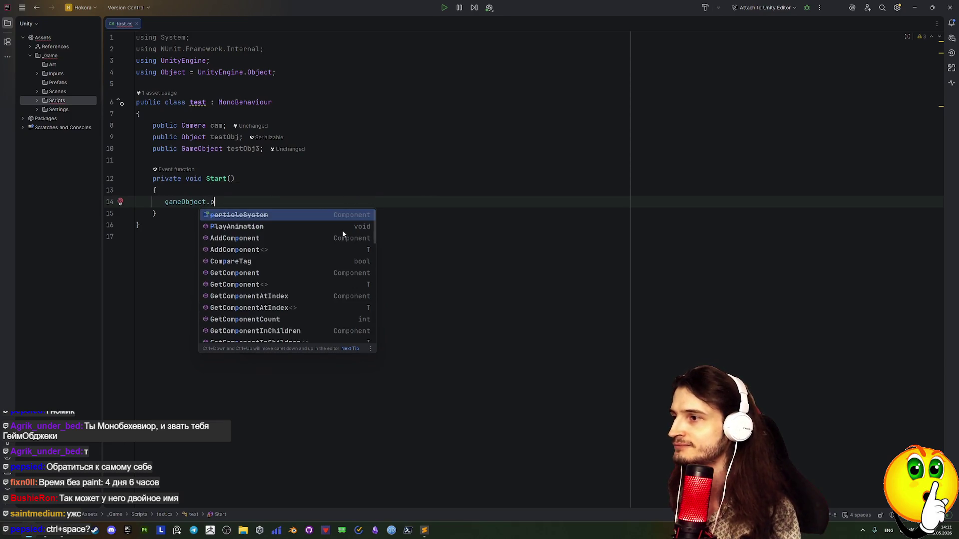
text(ar)
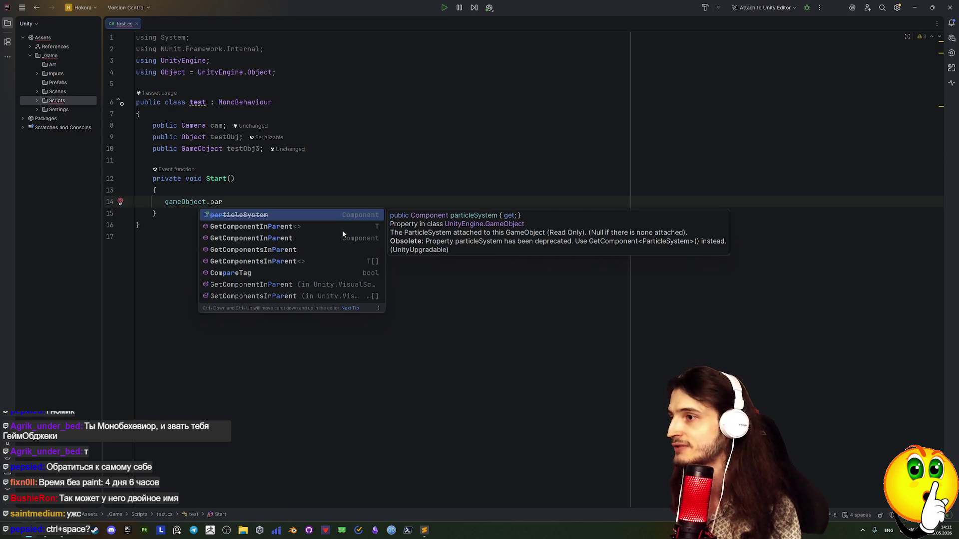
key(BackSpace)
key(BackSpace)
key(BackSpace)
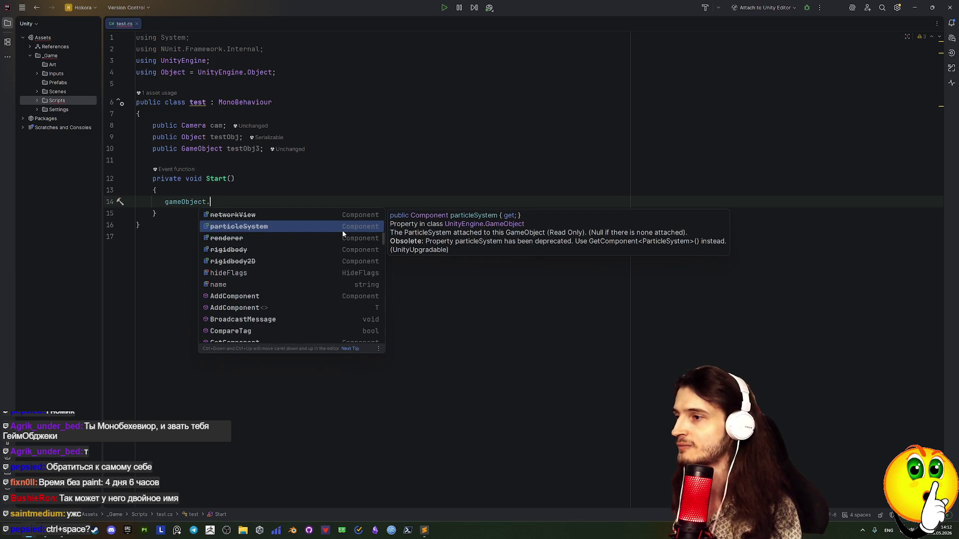
text(t)
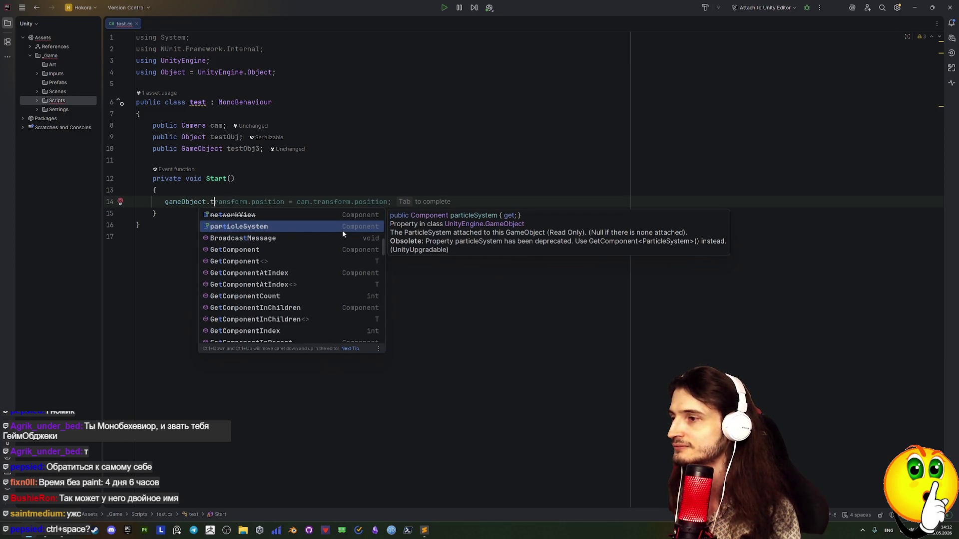
text(ransform)
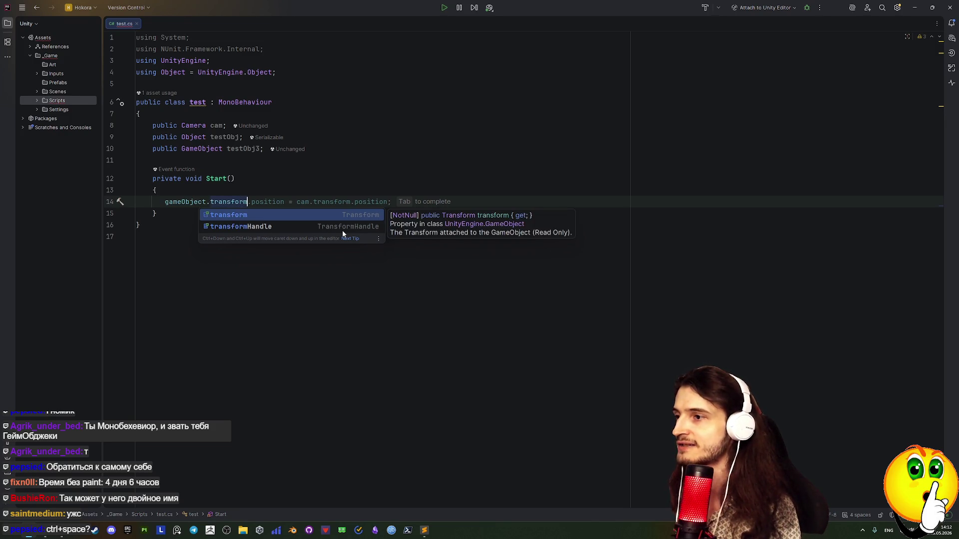
text(.)
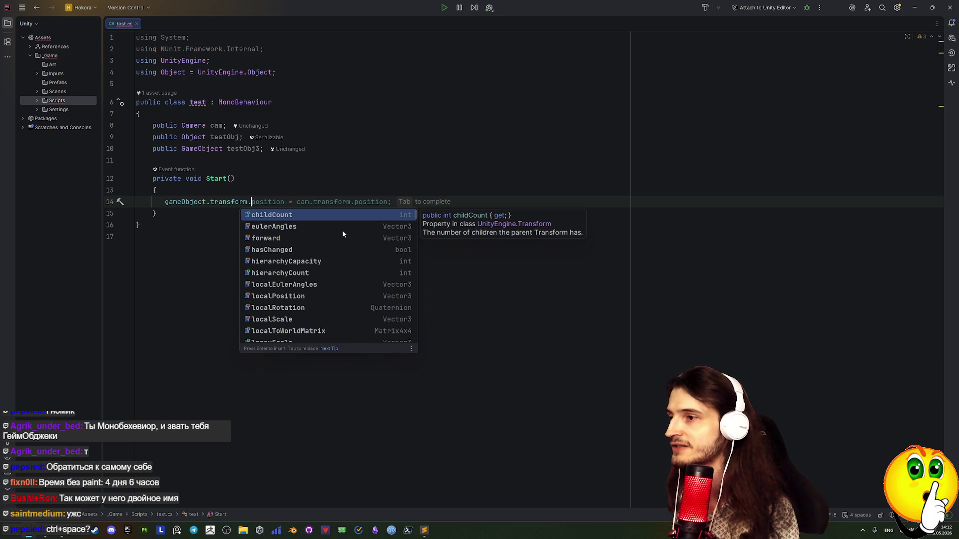
text(pa)
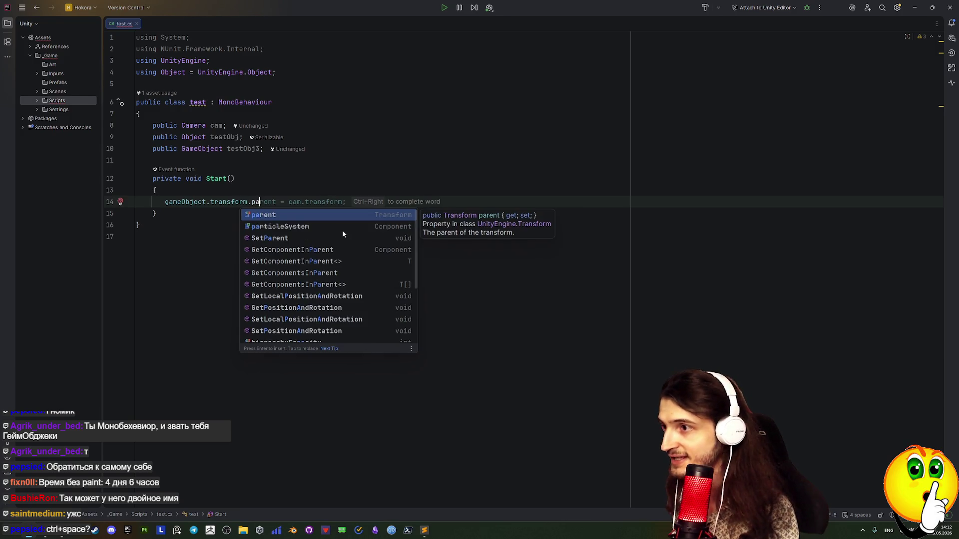
text(r)
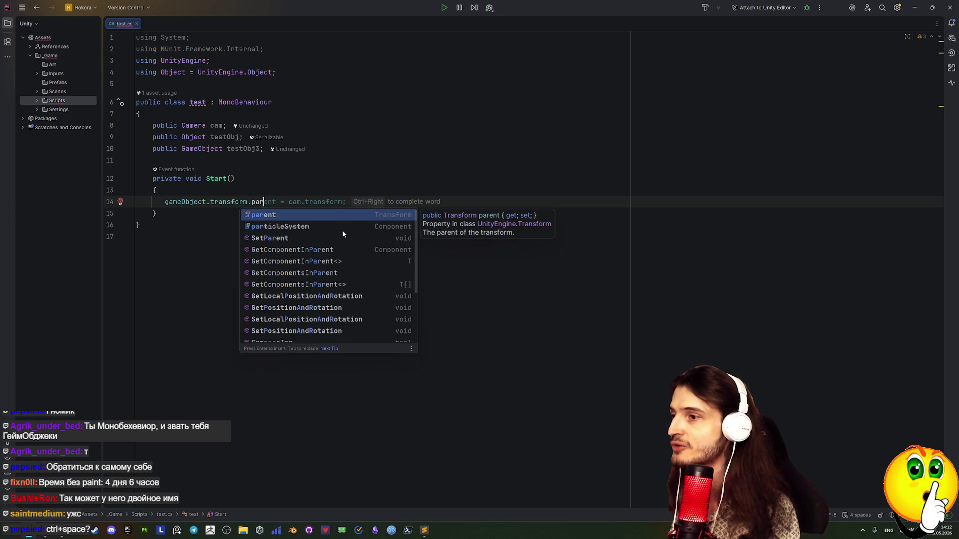
text(ent =)
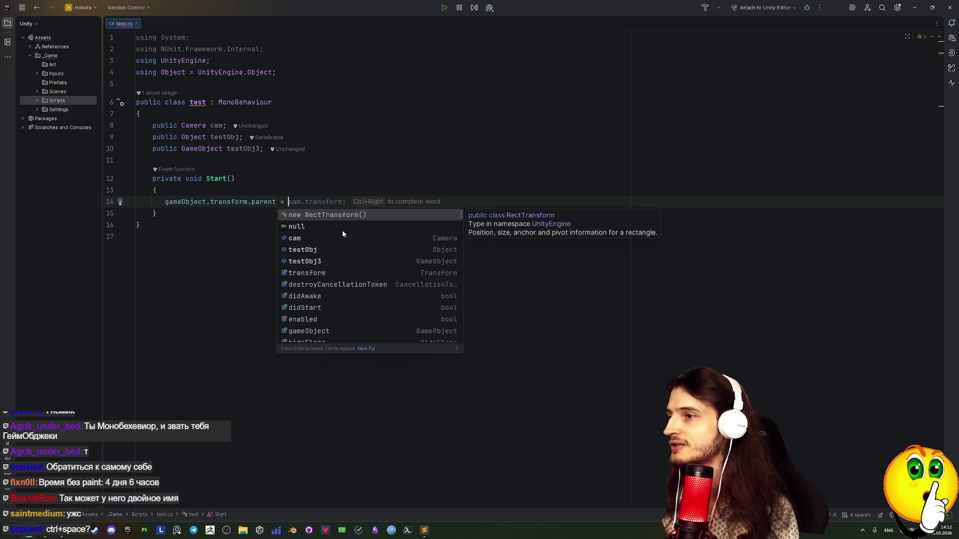
key(Escape)
key(BackSpace)
key(BackSpace)
key(BackSpace)
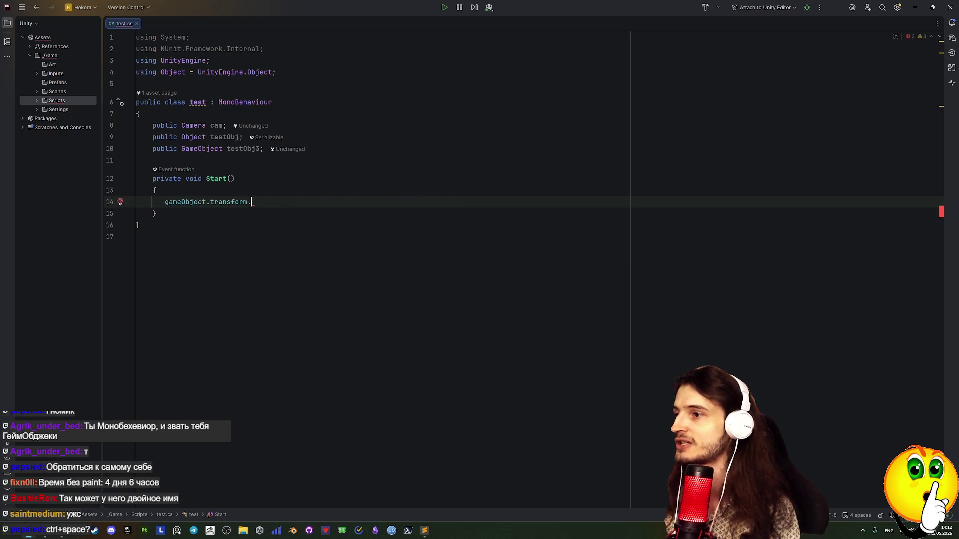
Add a SetParent call after gameObject.transform on line 14.
key(ctrl+space)
text(setpa)
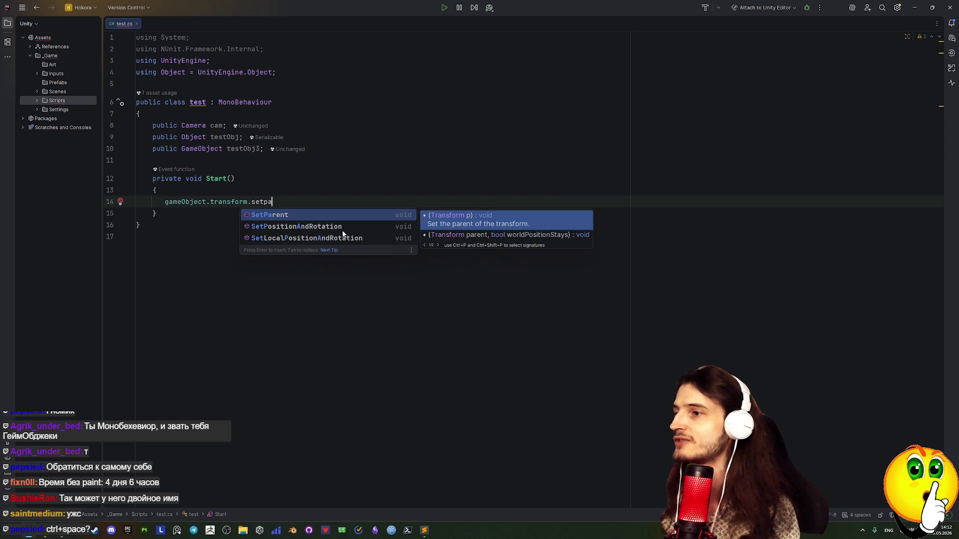
key(Return)
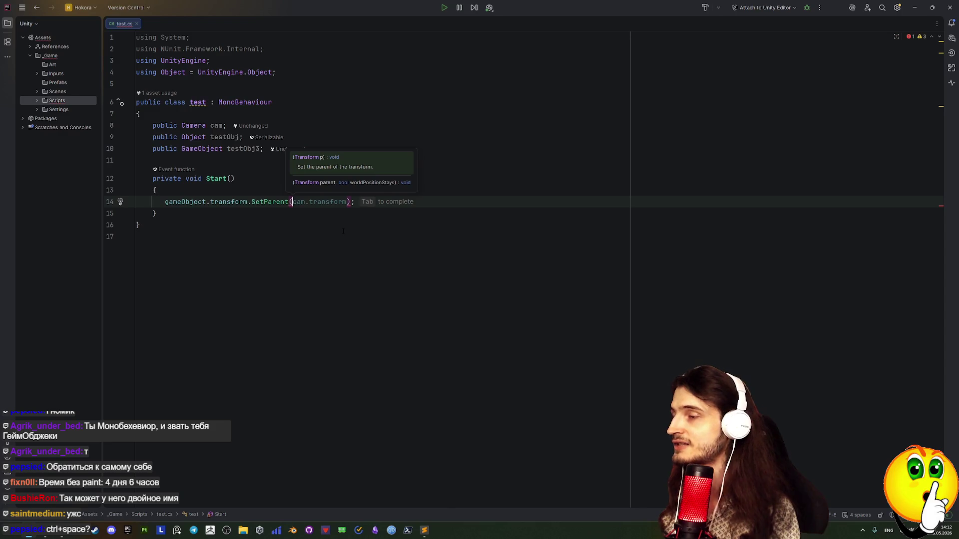
text(vo)
key(BackSpace)
key(BackSpace)
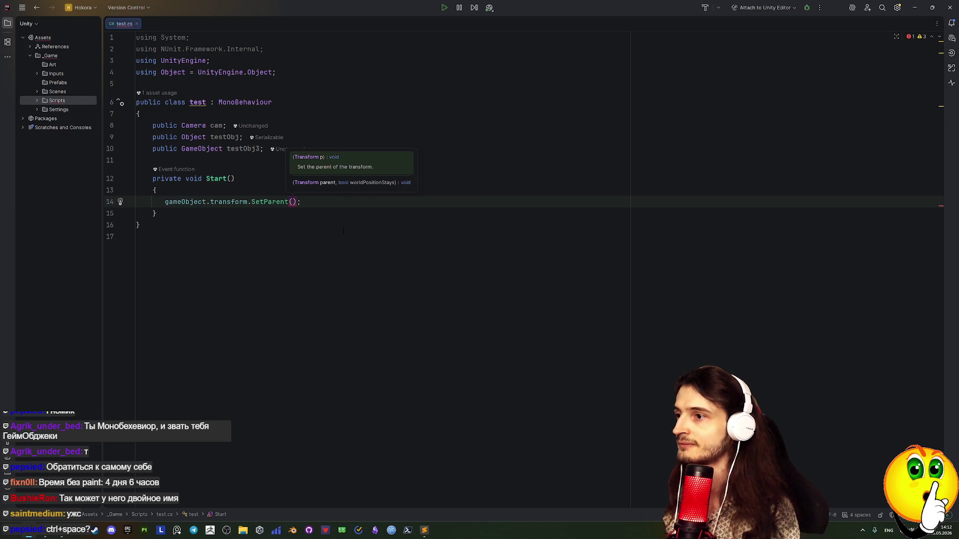
Pass testObj3.transform as the SetParent argument.
text(te)
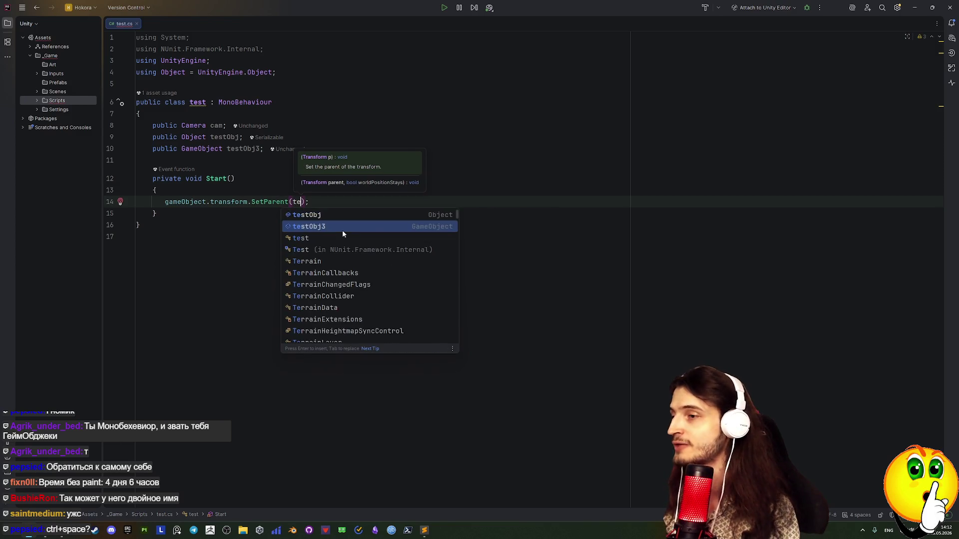
click(343, 230)
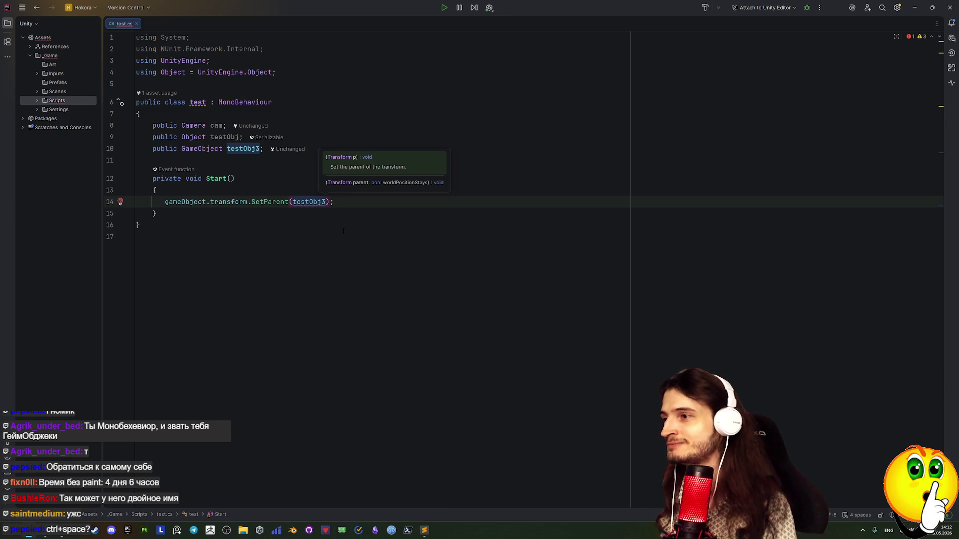
key(Left)
key(Left)
key(Left)
key(Right)
key(Right)
key(Right)
text(.)
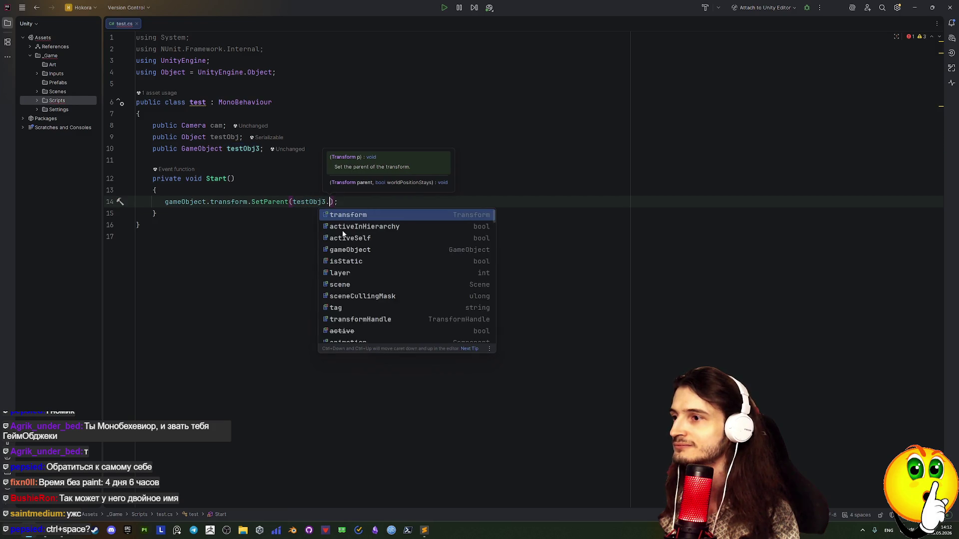
key(Return)
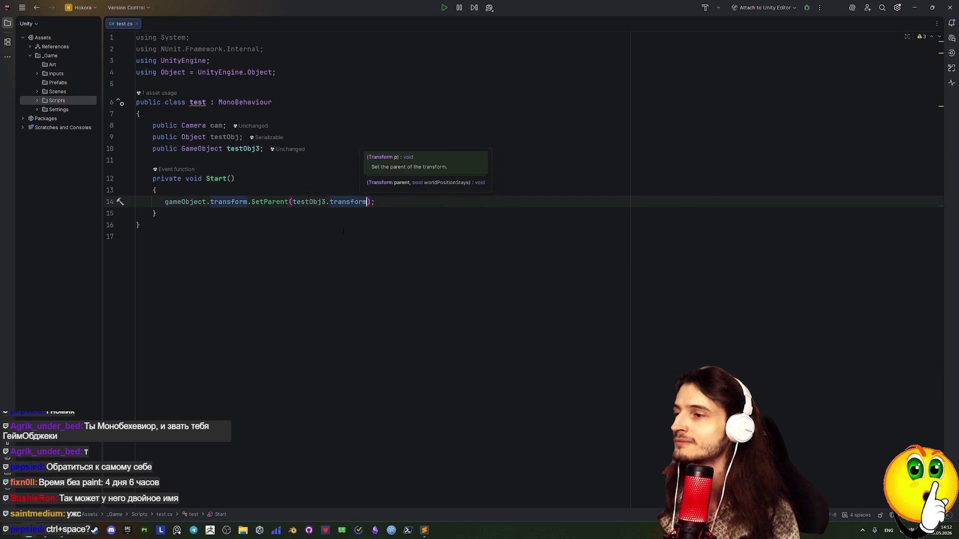
click(413, 210)
click(326, 202)
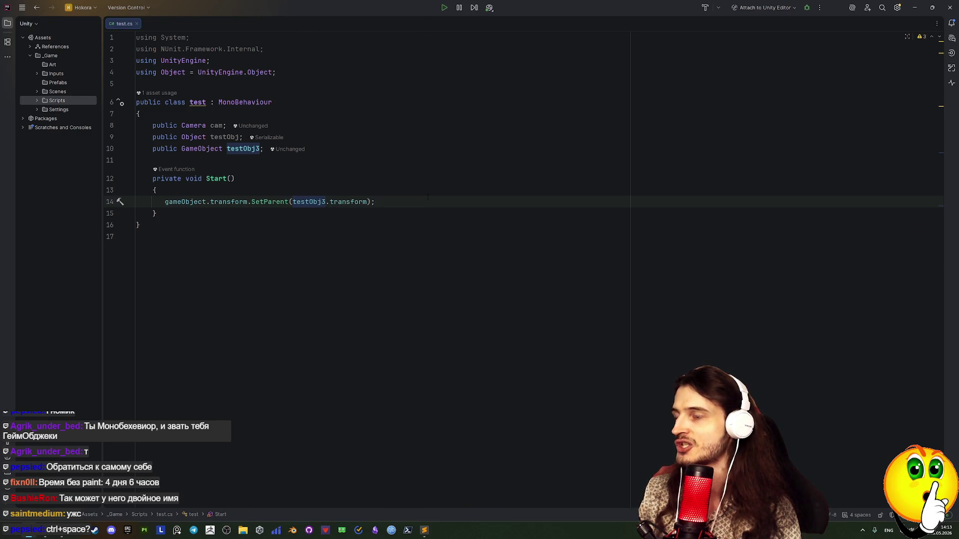
Delete the gameObject. prefix so line 14 reads transform.SetParent(testObj3.transform);.
mouse_move(379, 203)
mouse_down()
mouse_move(150, 190)
mouse_move(330, 202)
mouse_up()
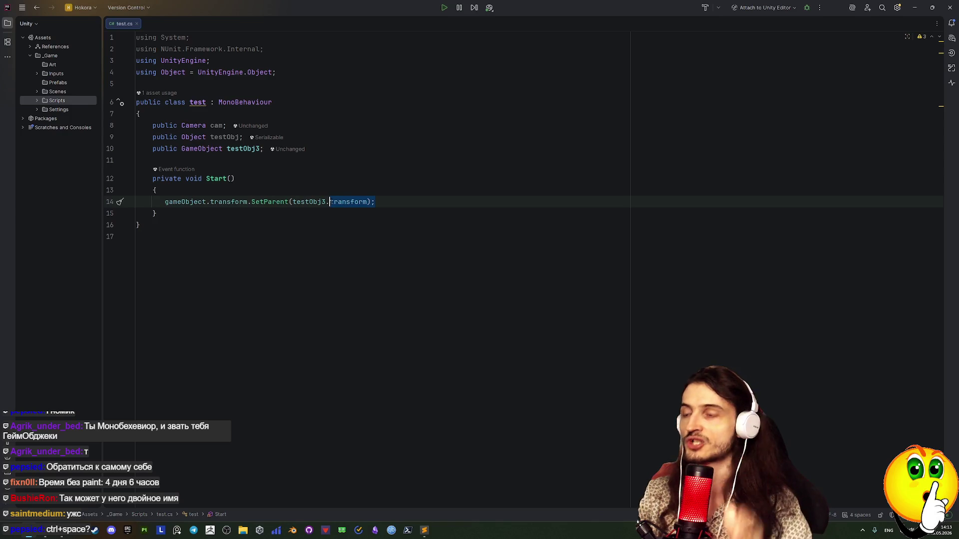
click(305, 202)
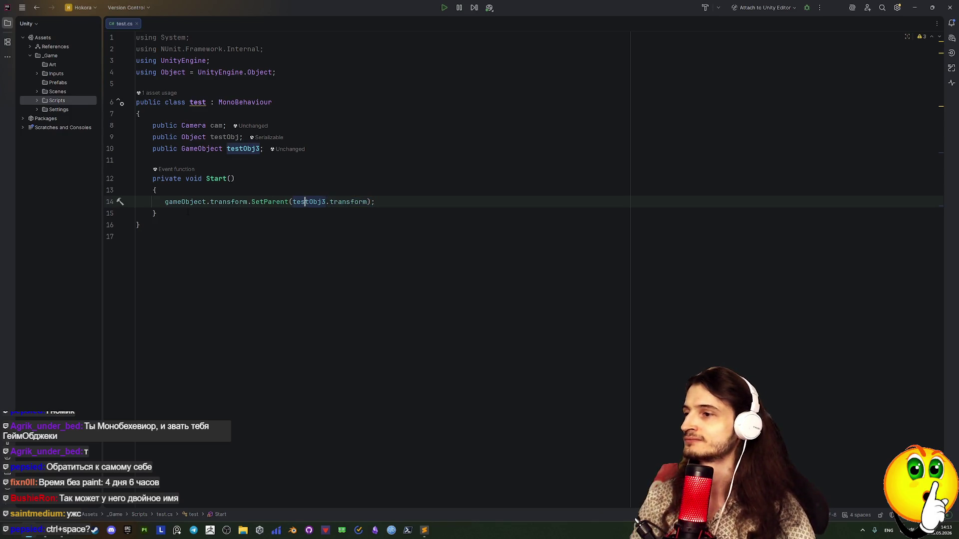
click(388, 203)
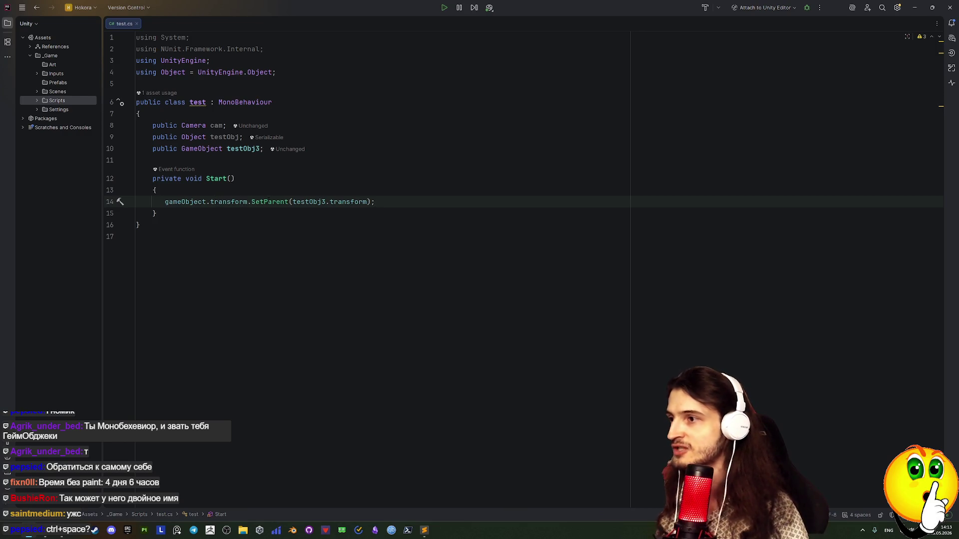
drag(210, 202, 91, 204)
key(BackSpace)
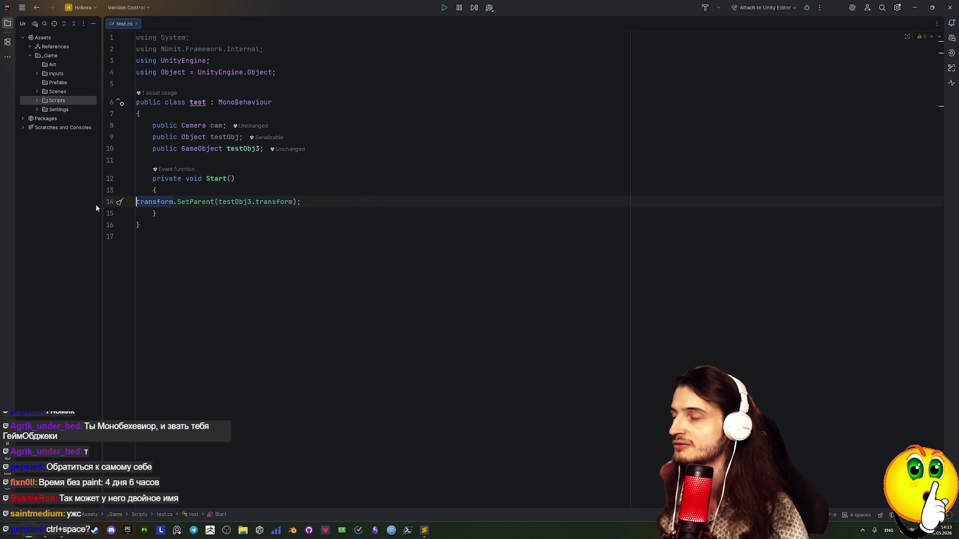
Re-indent line 14 by two tabs and return to the Unity Editor.
click(337, 199)
key(Home)
key(Tab)
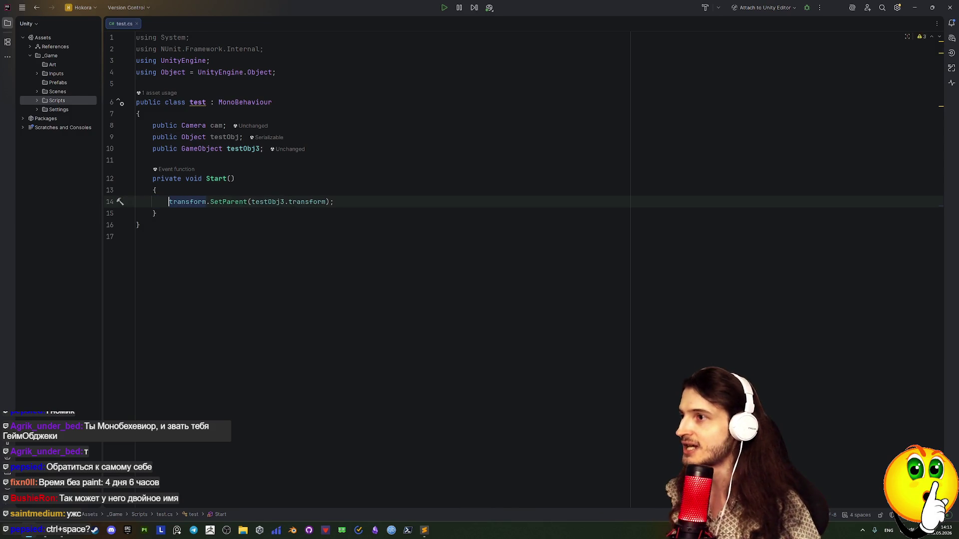
key(Tab)
click(267, 251)
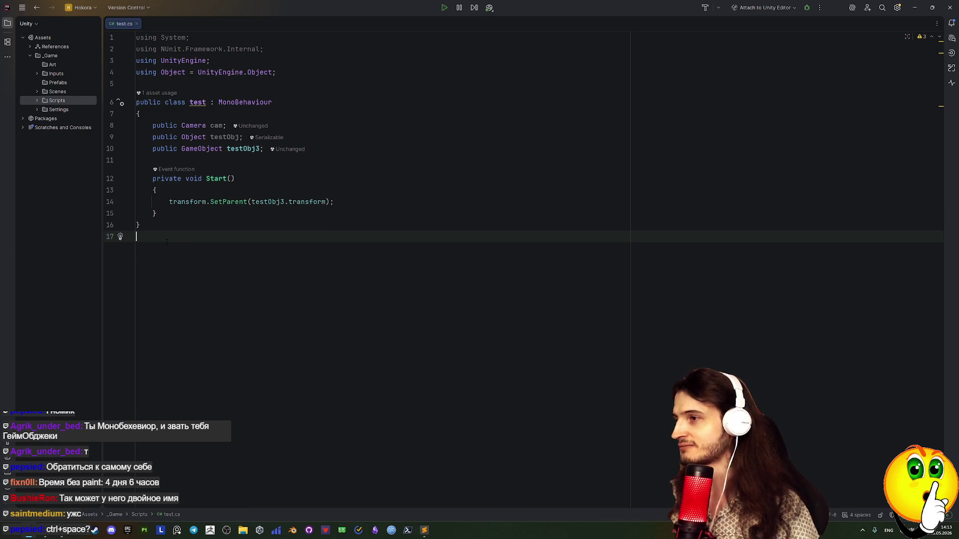
click(189, 202)
key(Down)
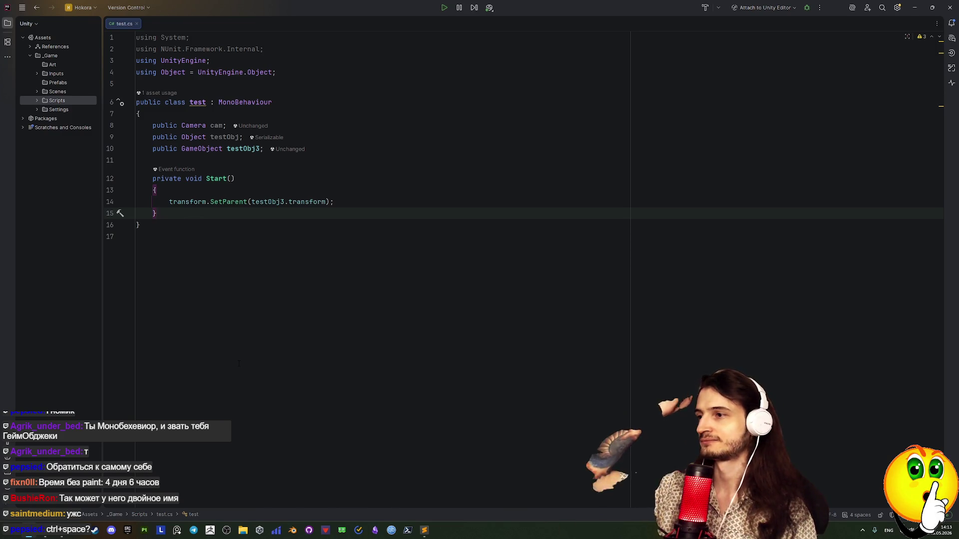
key(alt+Tab)
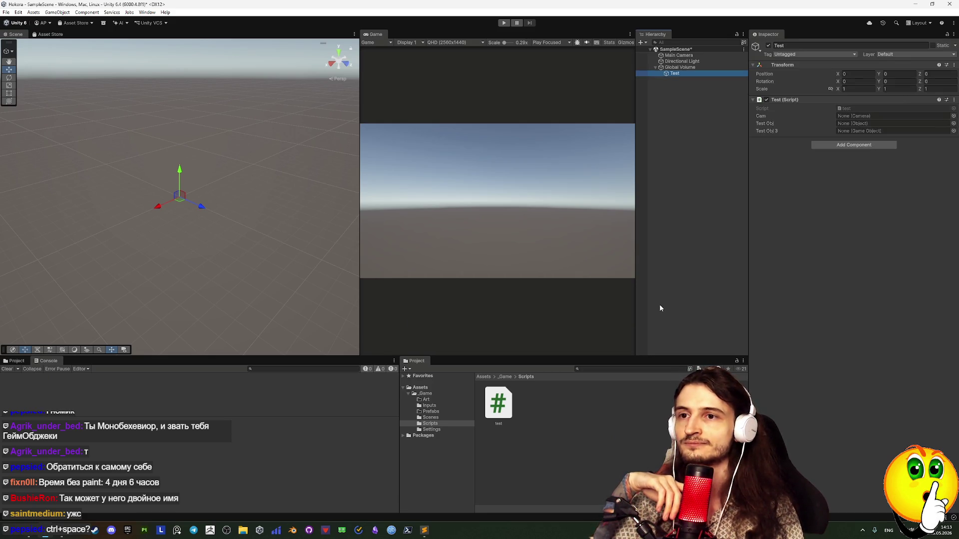
Parent Test under Directional Light, play the scene to check the Hierarchy, then stop.
drag(682, 61, 865, 130)
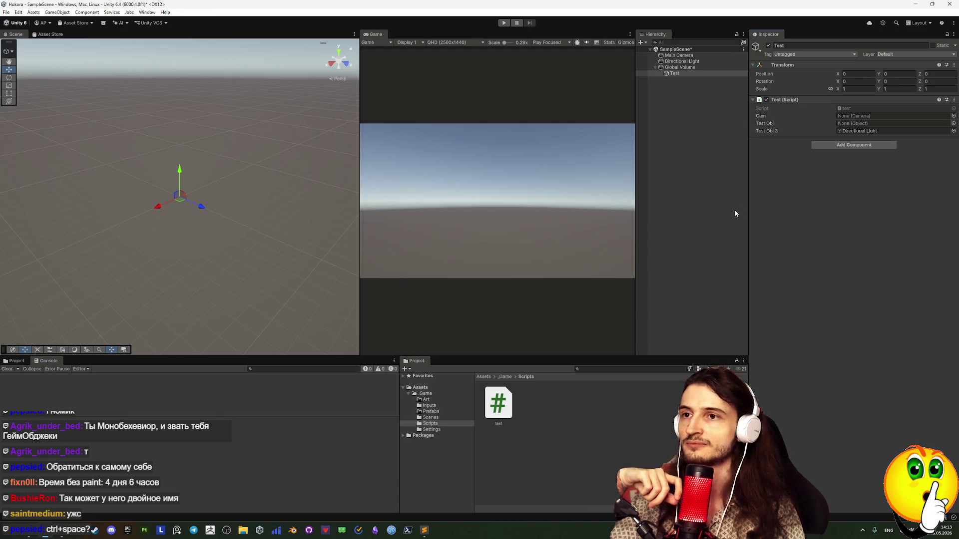
key(ctrl+p)
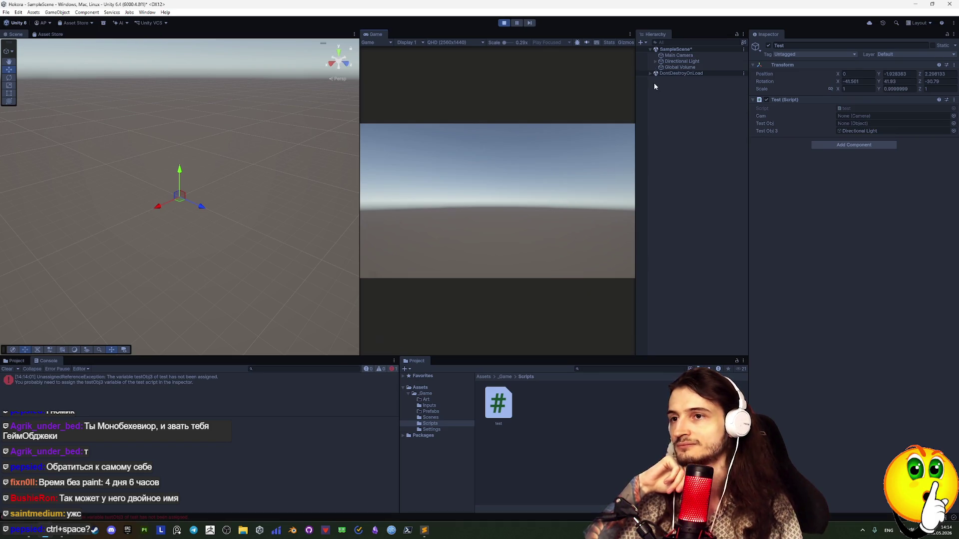
click(655, 62)
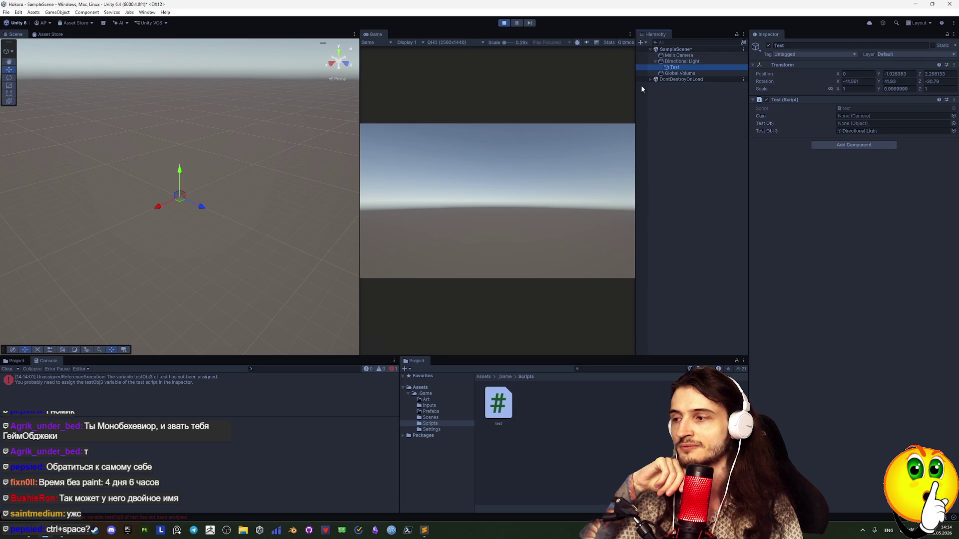
click(656, 62)
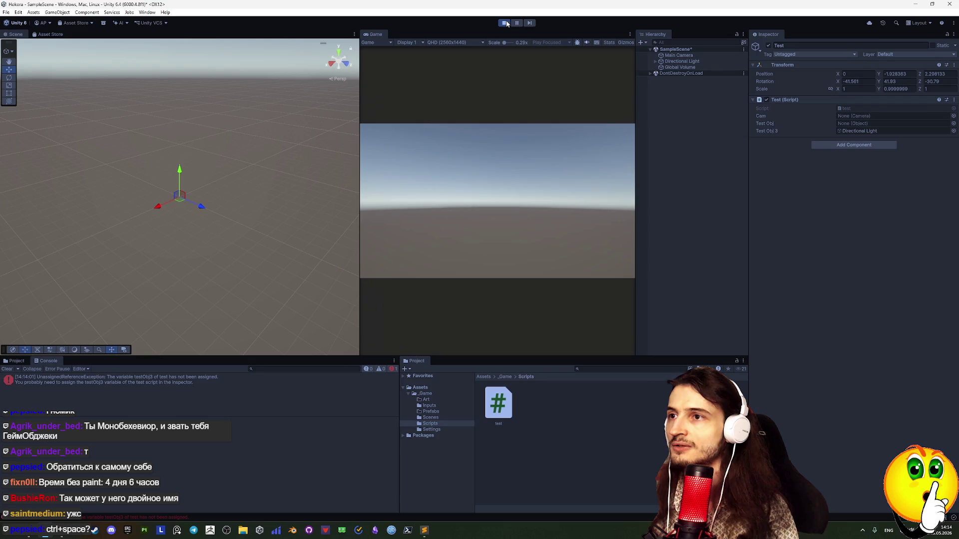
click(506, 24)
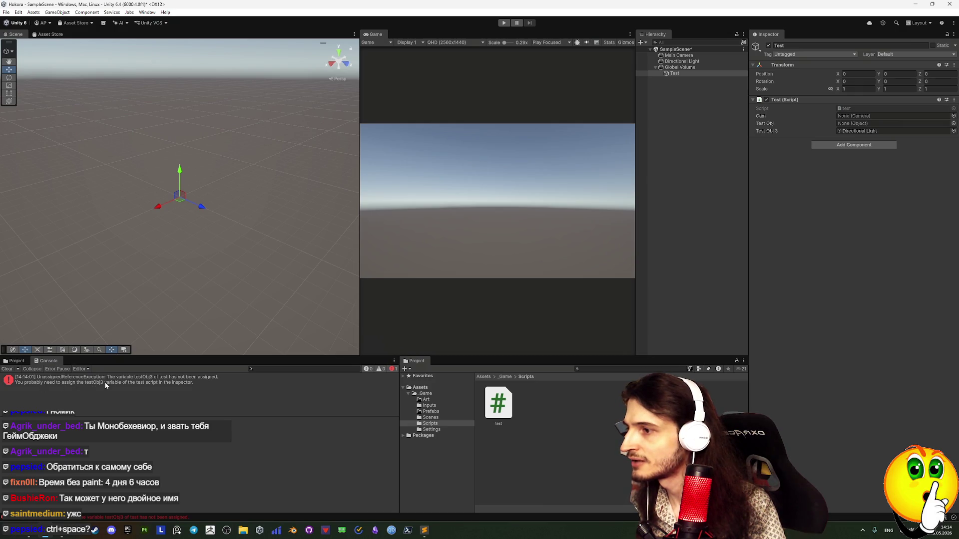
Trace the console error to Main Camera and remove its Test (Script) component.
click(129, 384)
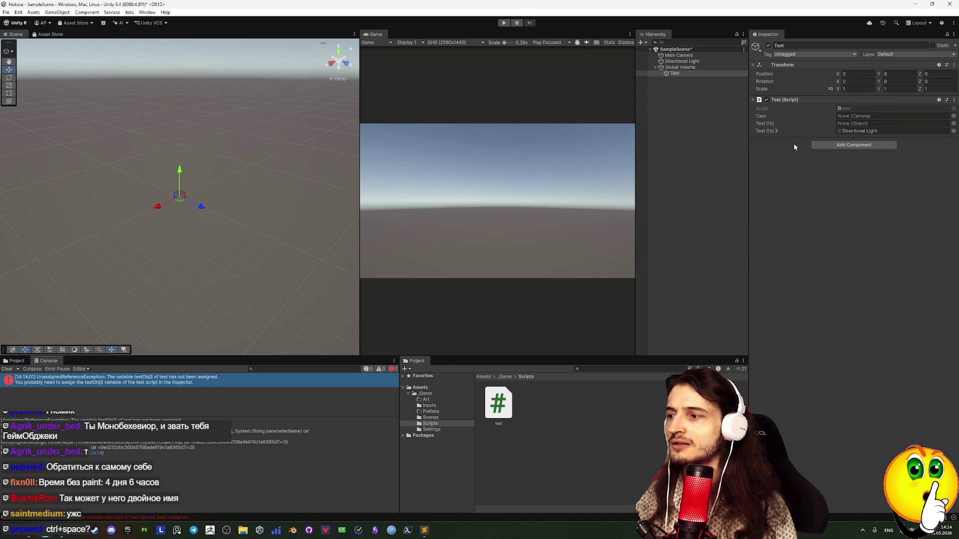
click(692, 67)
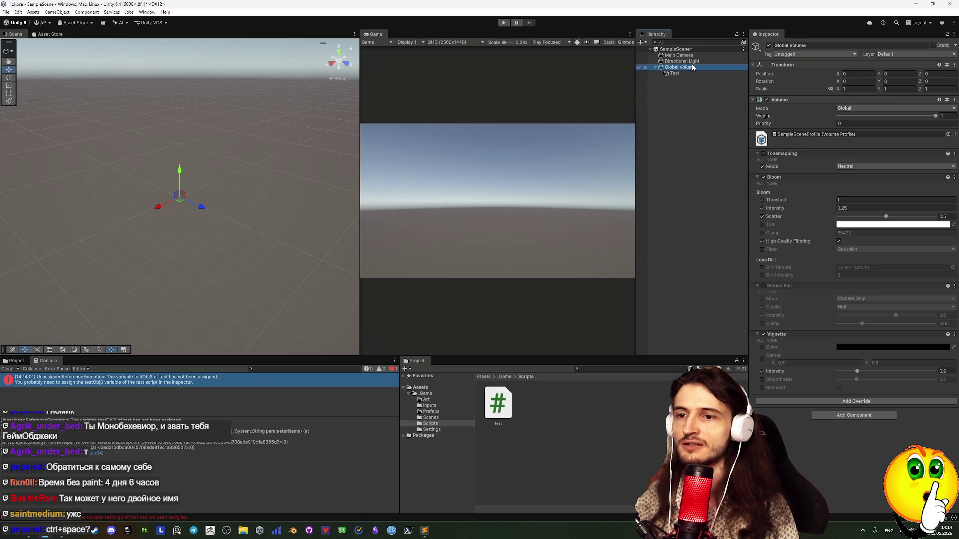
click(692, 62)
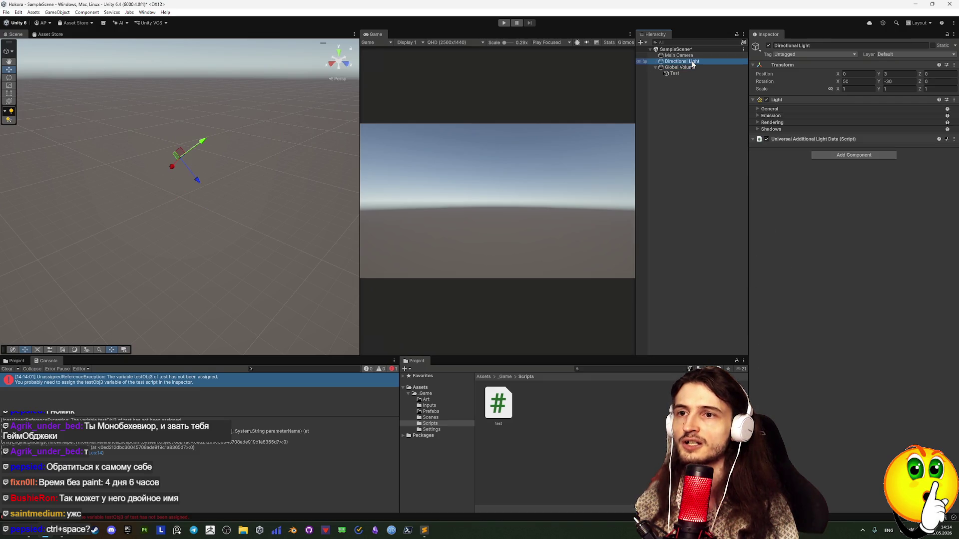
click(692, 55)
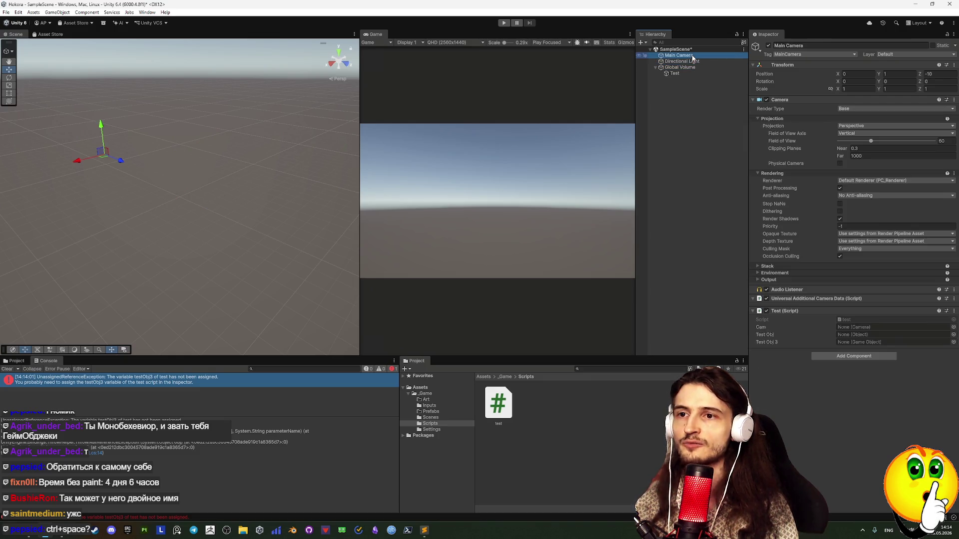
click(874, 311)
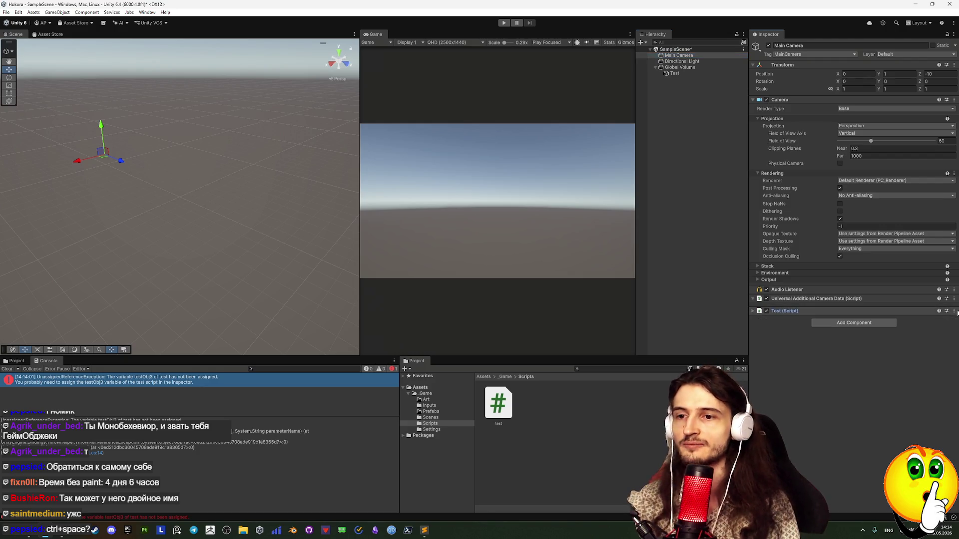
click(954, 310)
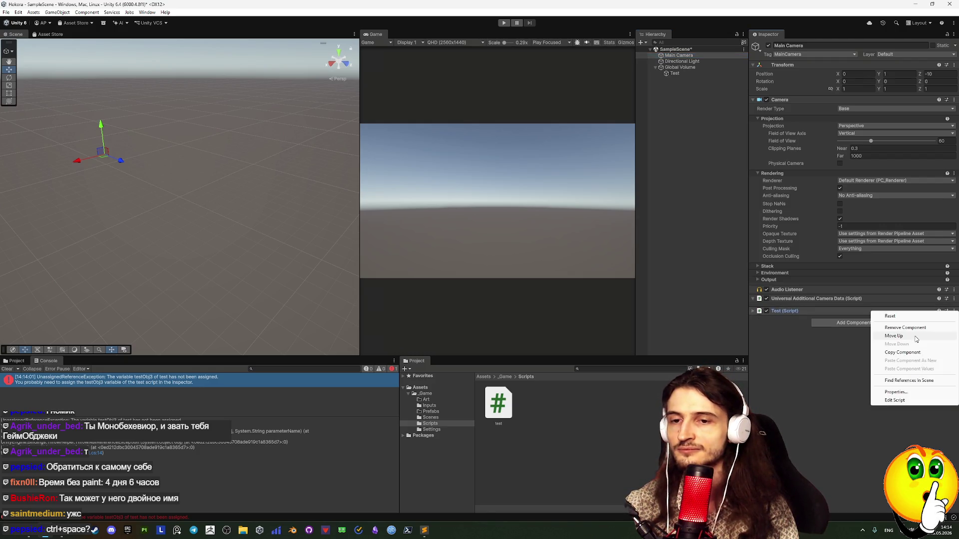
click(895, 328)
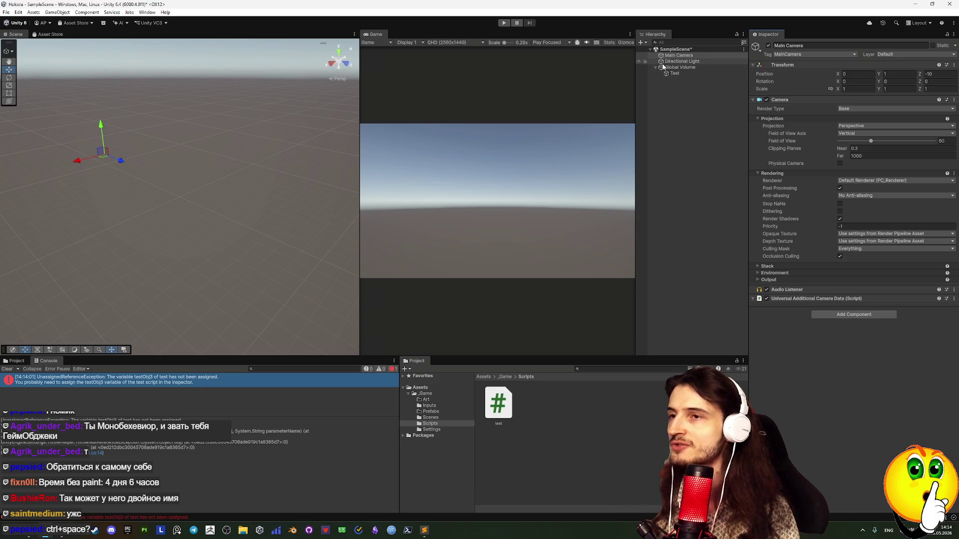
Replay the scene to confirm Test sits under Directional Light, then inspect Test and Global Volume.
key(ctrl+p)
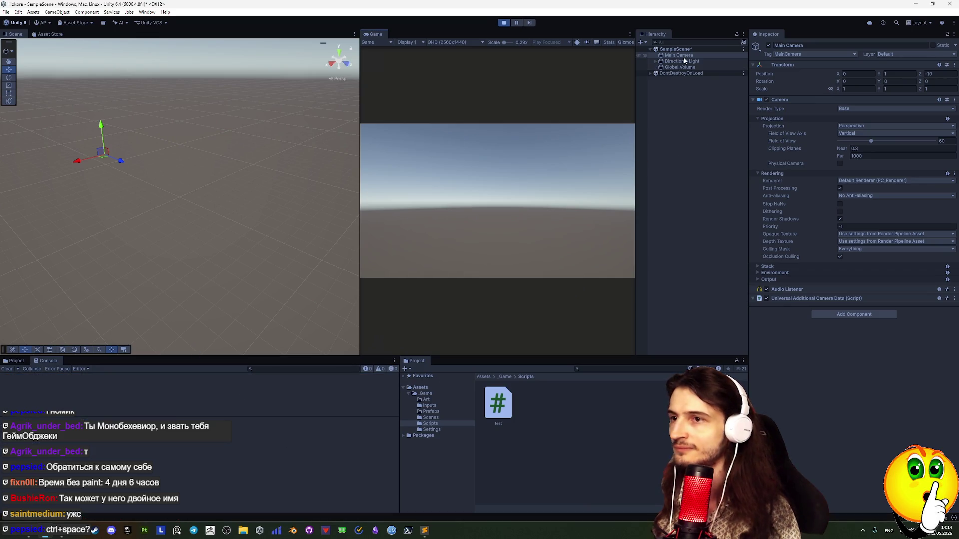
click(652, 59)
click(654, 61)
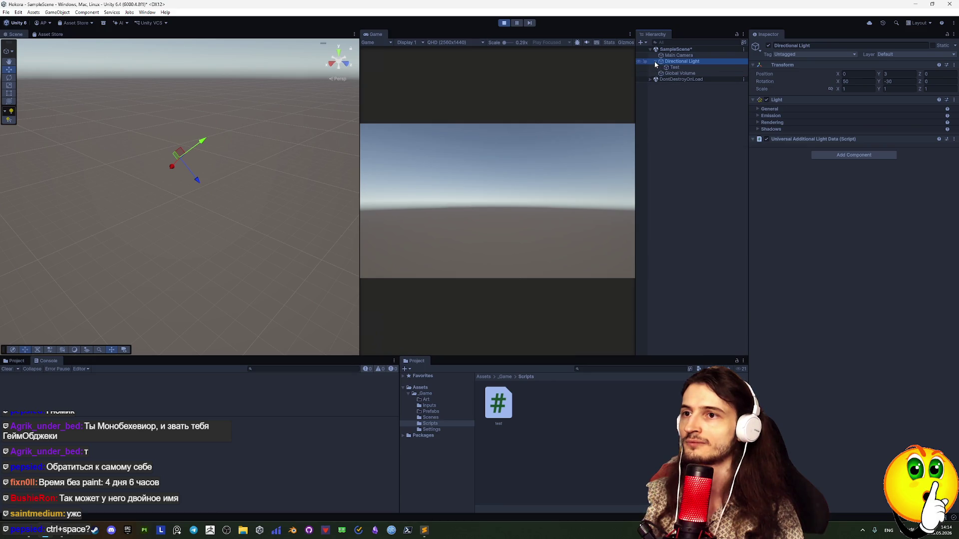
click(505, 24)
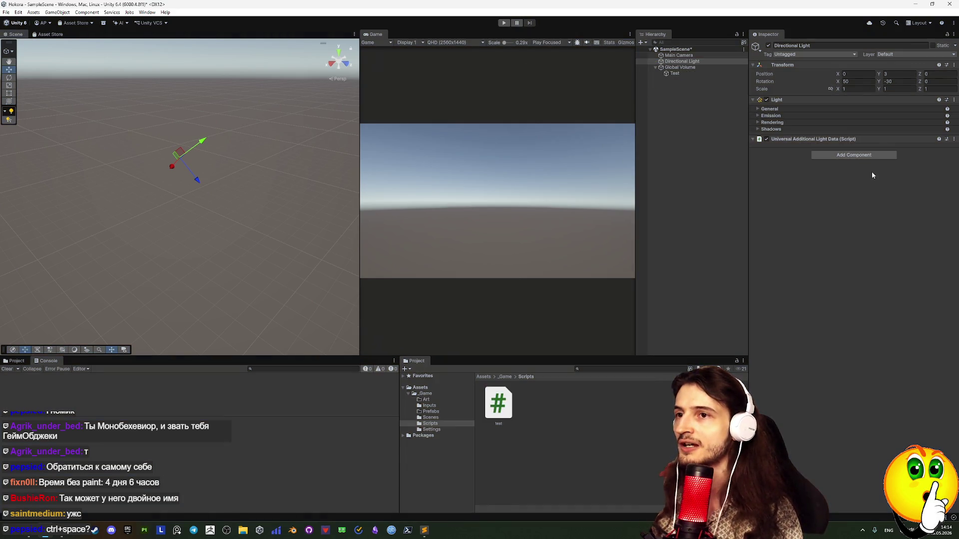
click(682, 75)
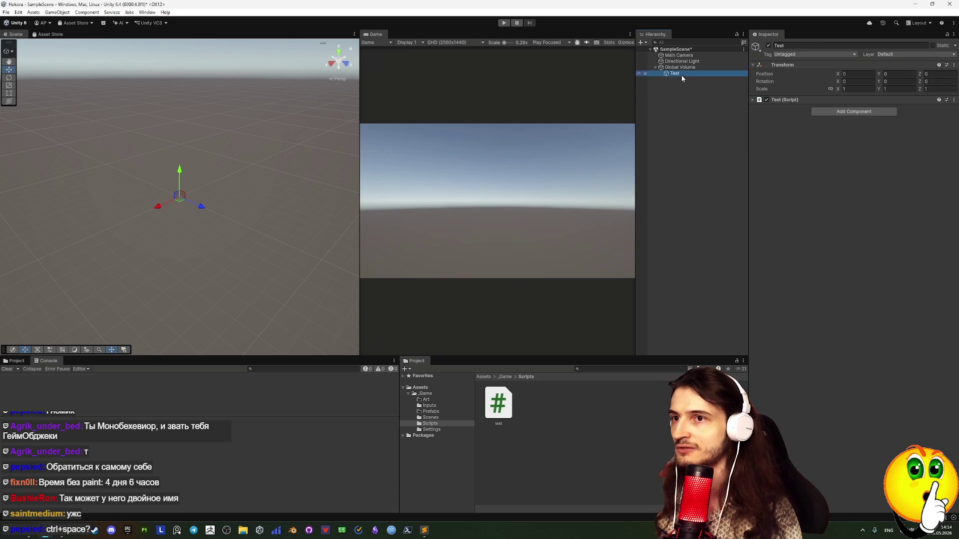
click(695, 68)
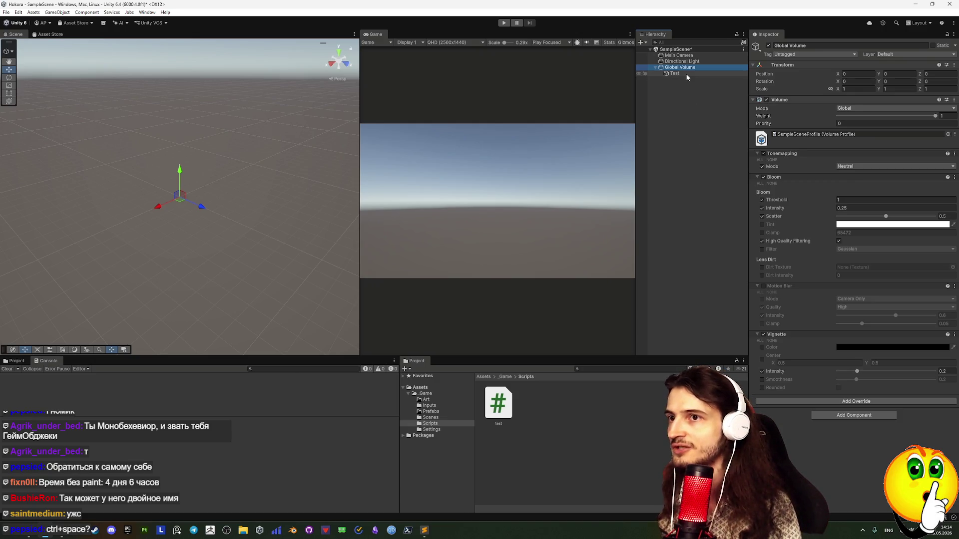
click(686, 75)
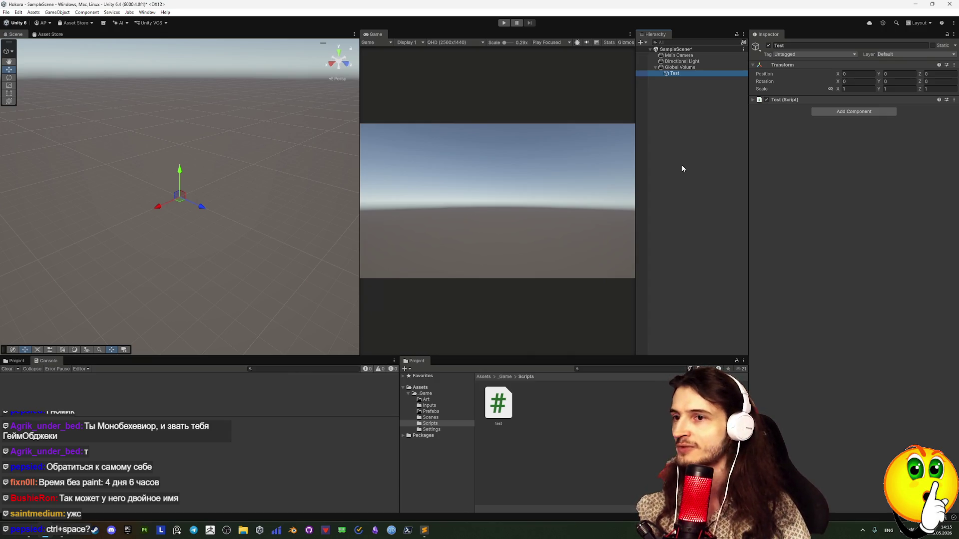
key(alt+Tab)
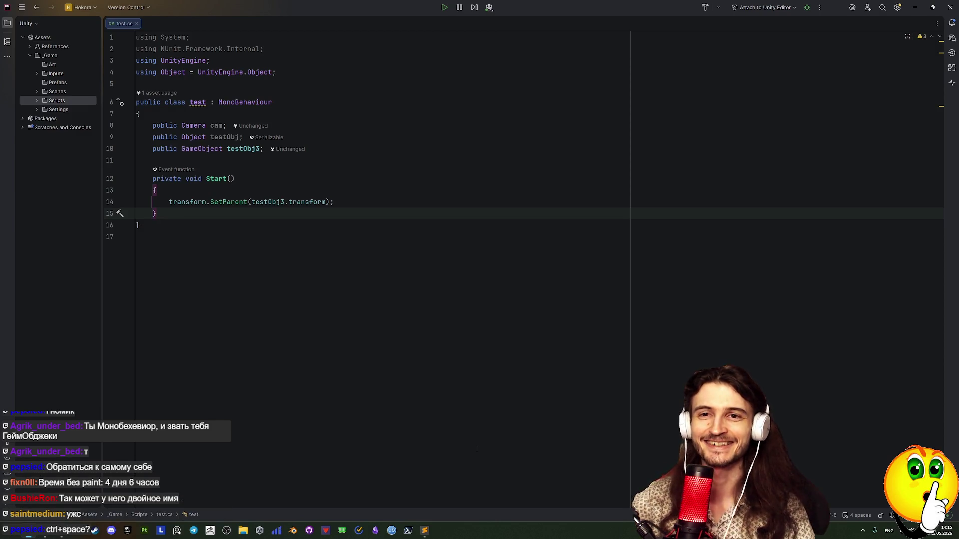
Switch from Rider's test.cs back to the Unity Editor window.
key(alt+Tab)
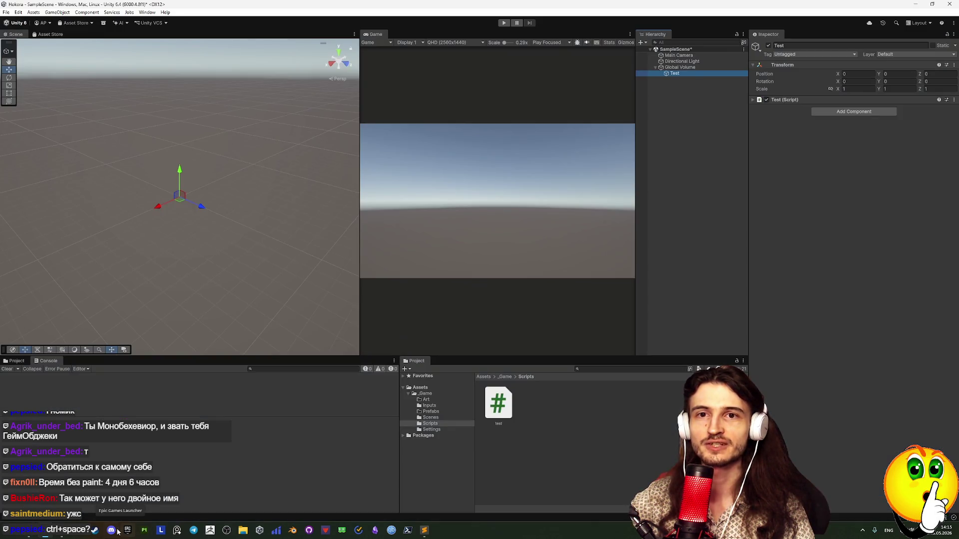
click(124, 522)
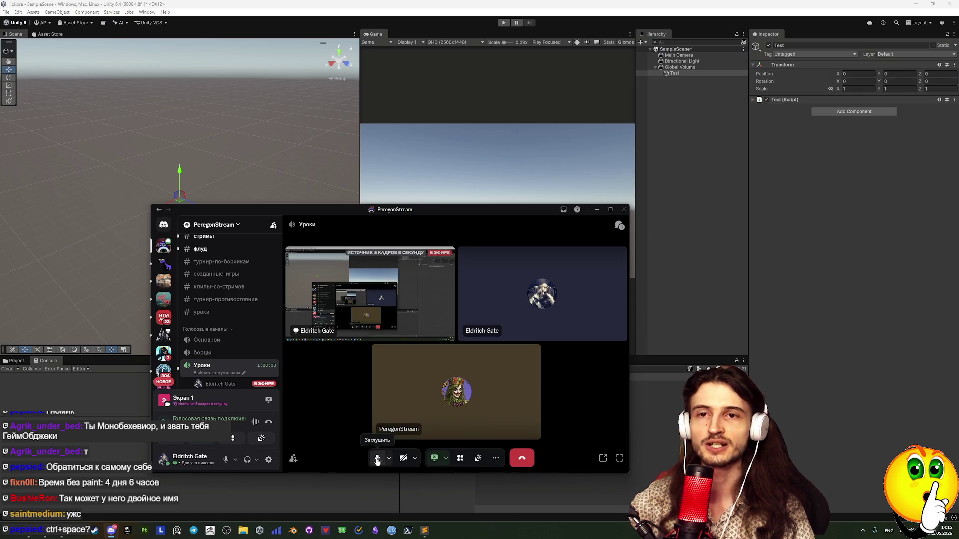
Mute the microphone in the Discord voice call.
click(377, 459)
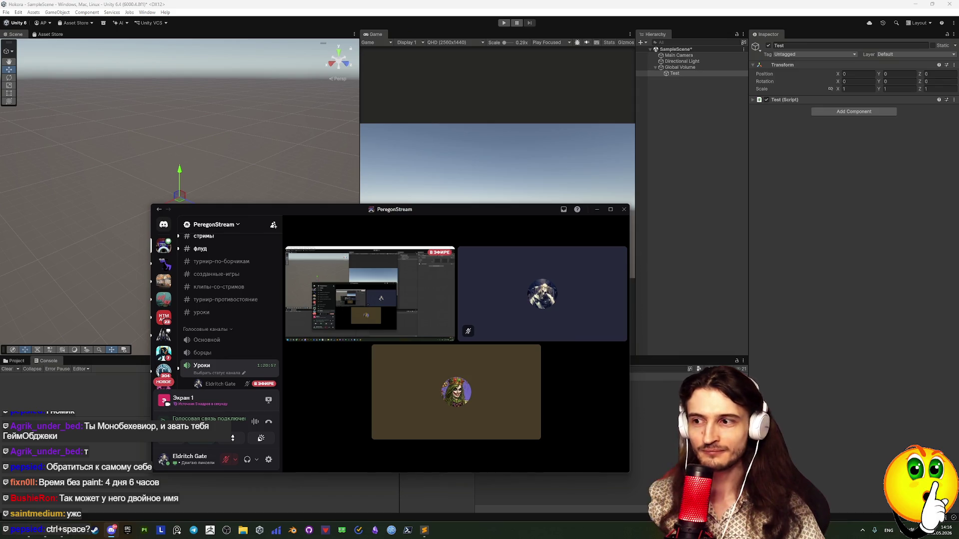
mouse_move(613, 211)
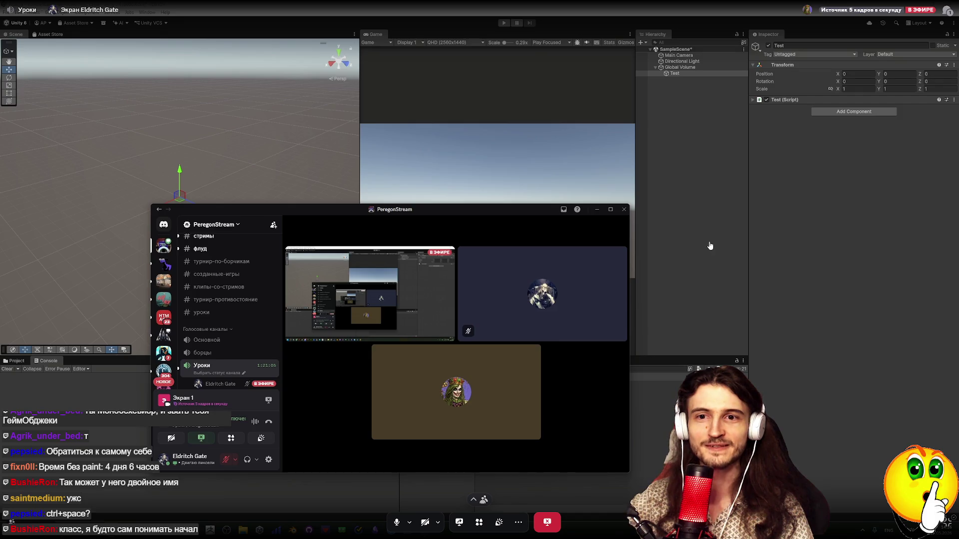
Show the call in the full Discord window, then open and close the Уроки chat.
click(943, 528)
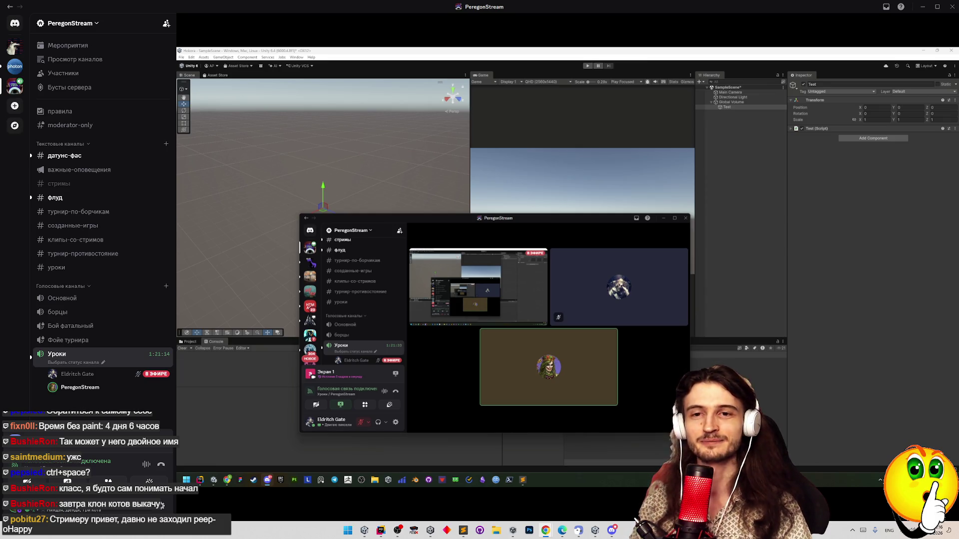
mouse_move(561, 172)
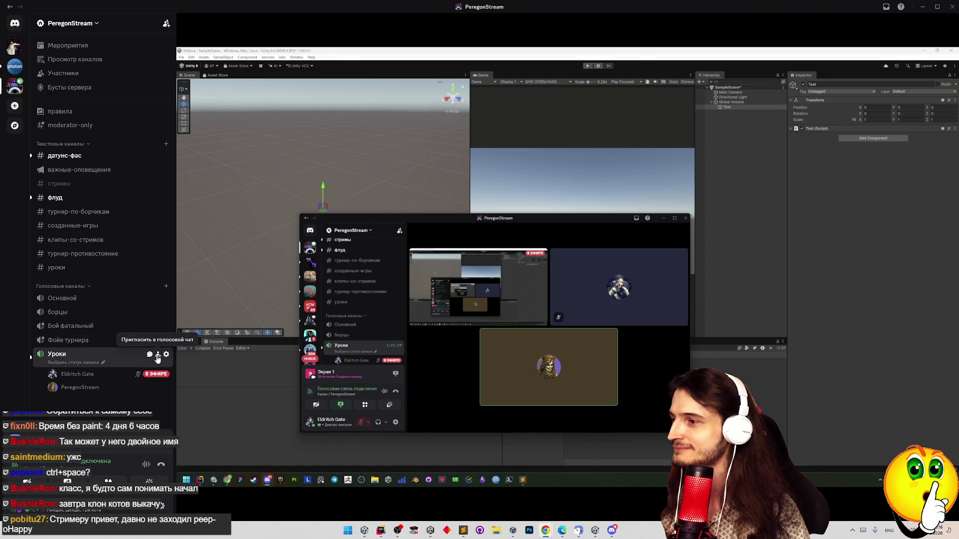
click(151, 357)
mouse_move(743, 366)
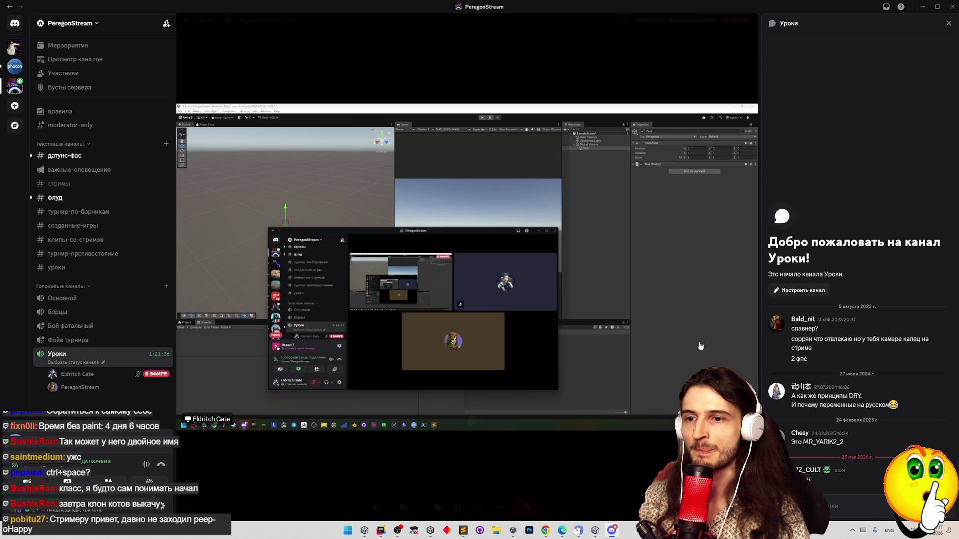
click(949, 23)
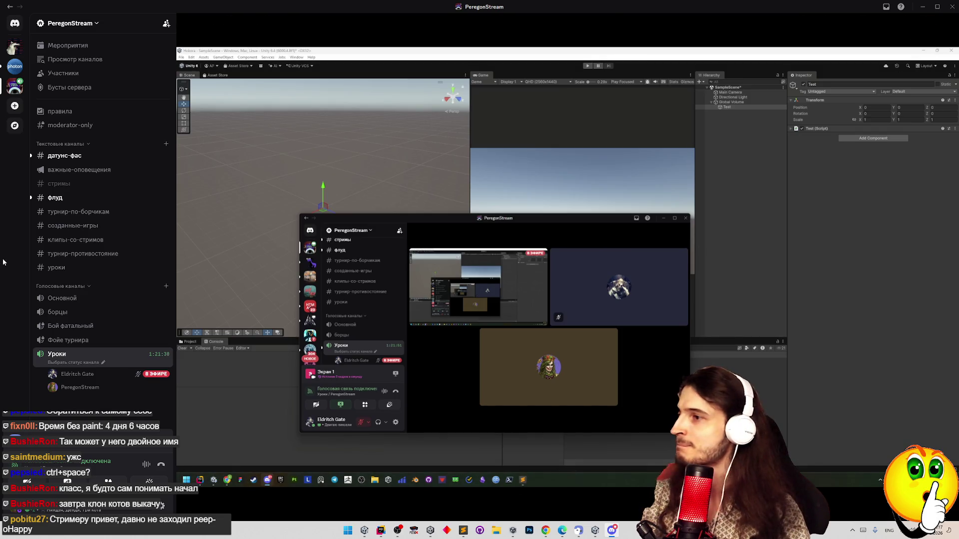
Browse the датунс-фас and флуд channels and view the connection-lost image attachment full-screen.
click(55, 198)
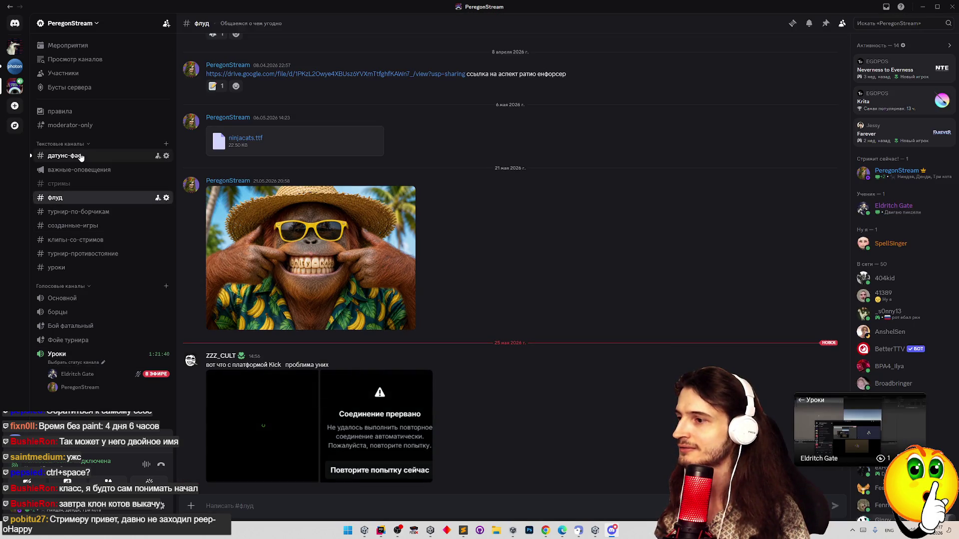
click(81, 157)
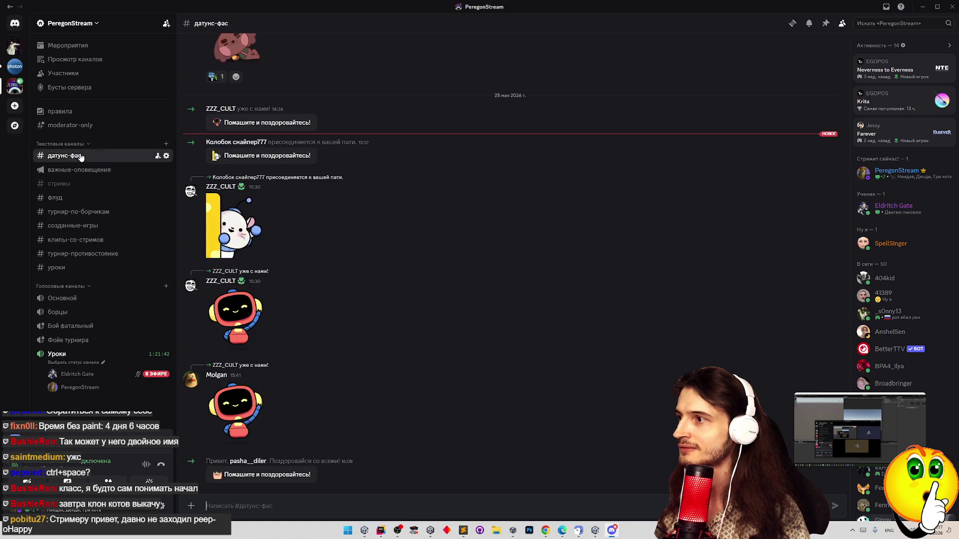
mouse_move(100, 376)
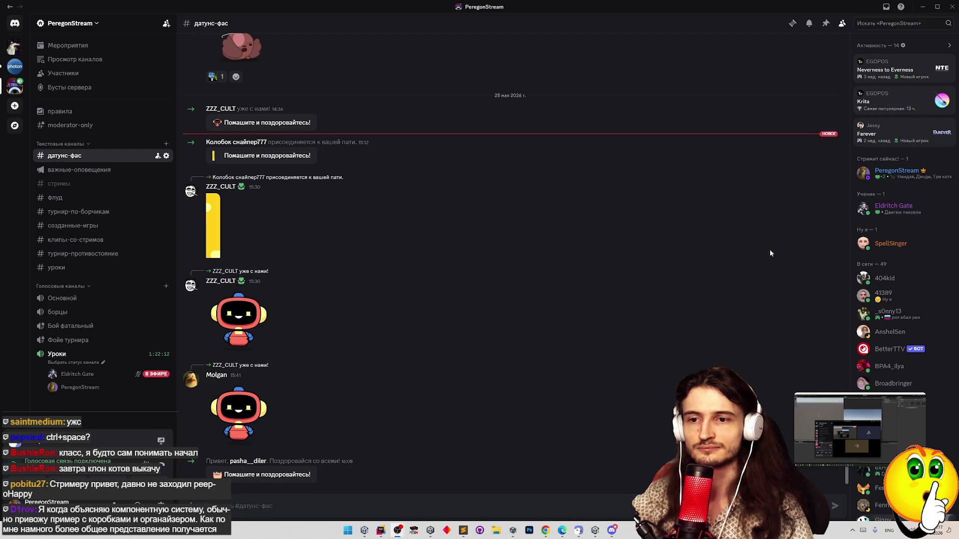
scroll(864, 285, down, 3)
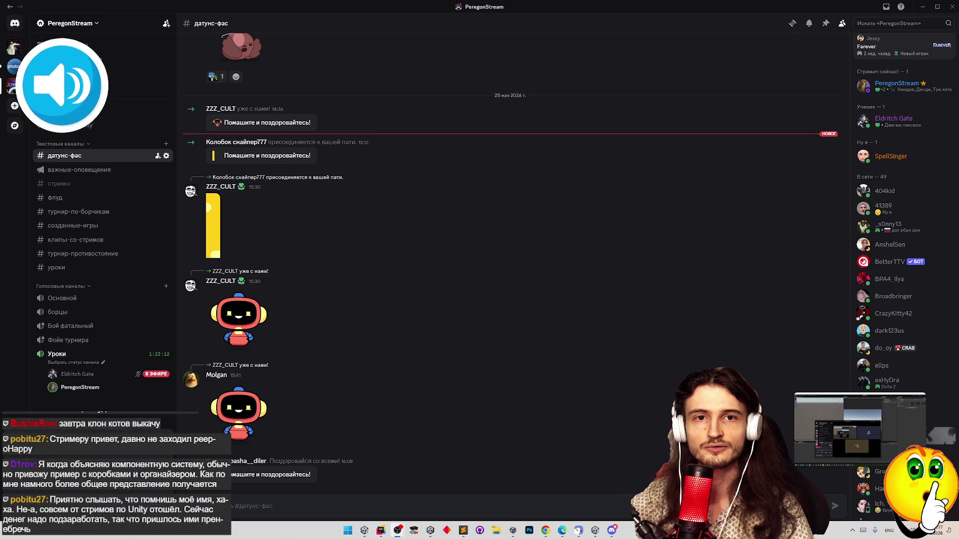
click(75, 200)
click(381, 442)
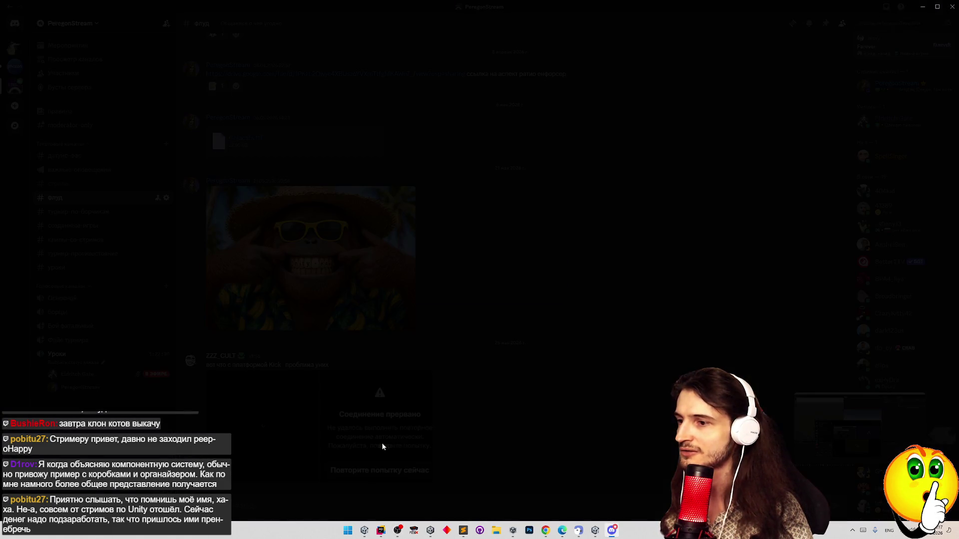
click(298, 408)
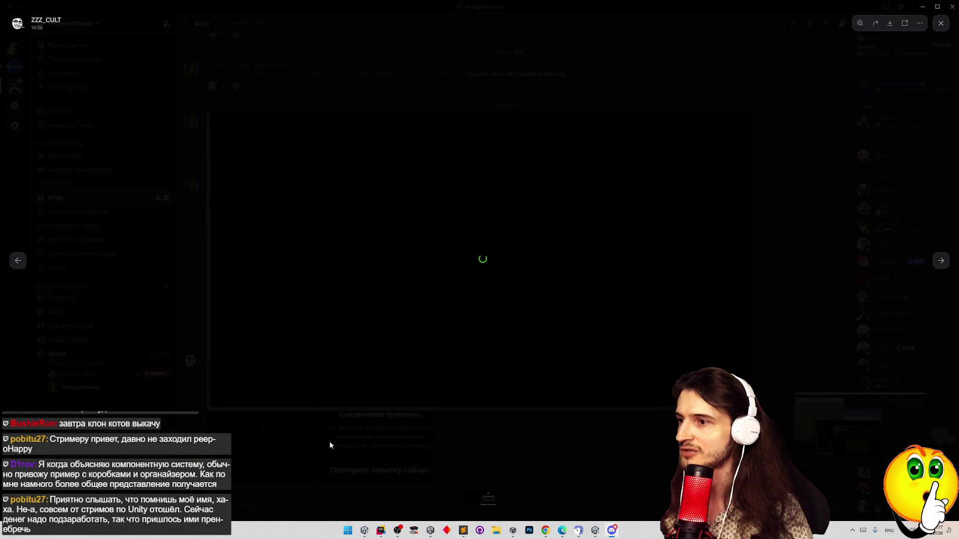
click(362, 454)
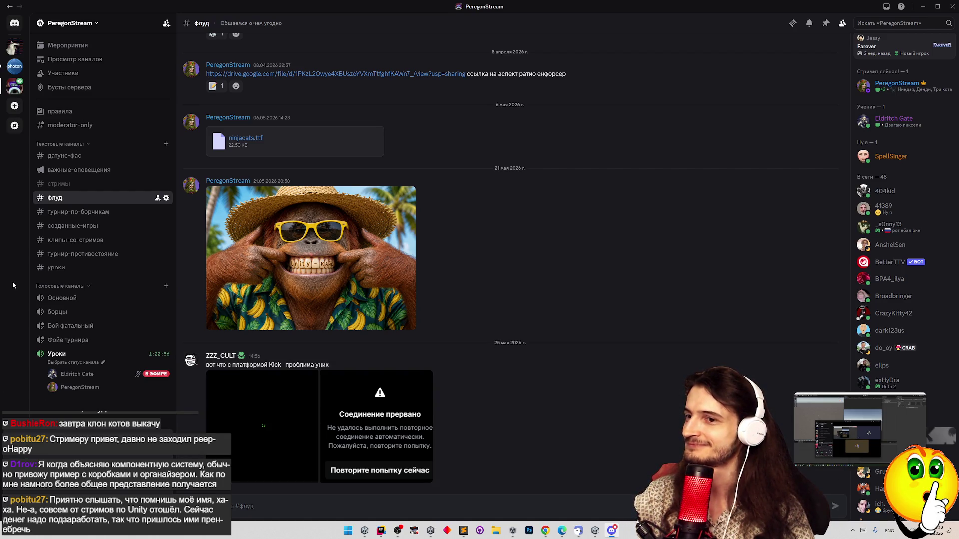
click(817, 404)
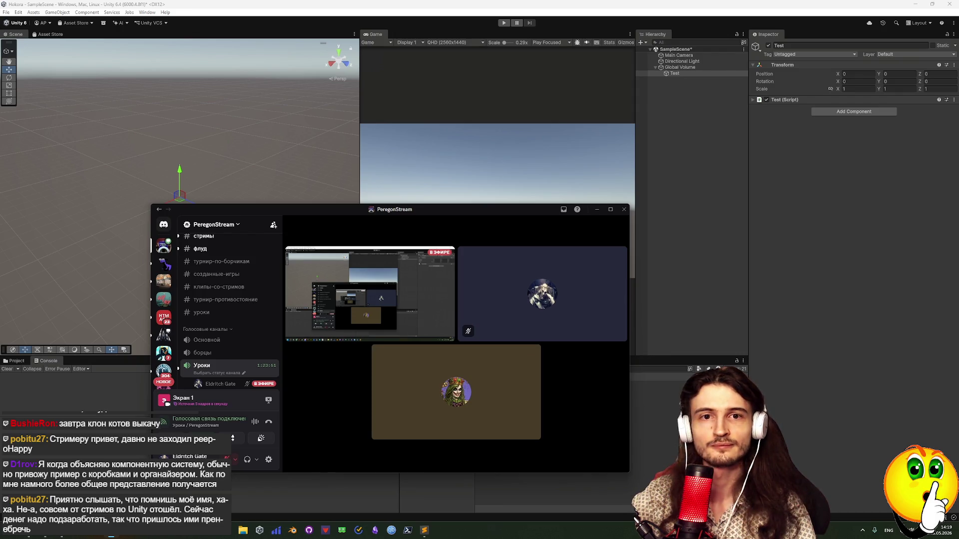
Unmute the microphone, toggle the Уроки chat, and minimize Discord to reveal Unity.
mouse_move(375, 459)
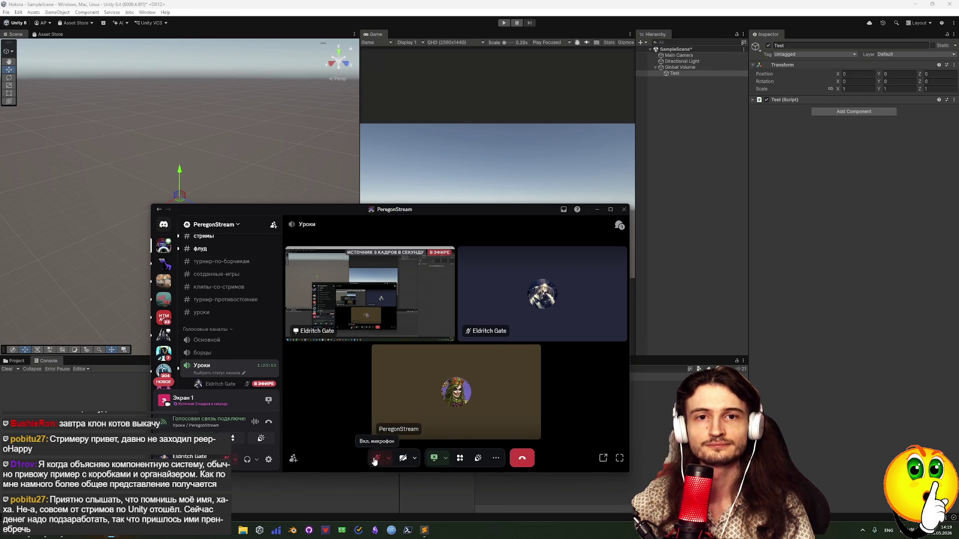
click(377, 460)
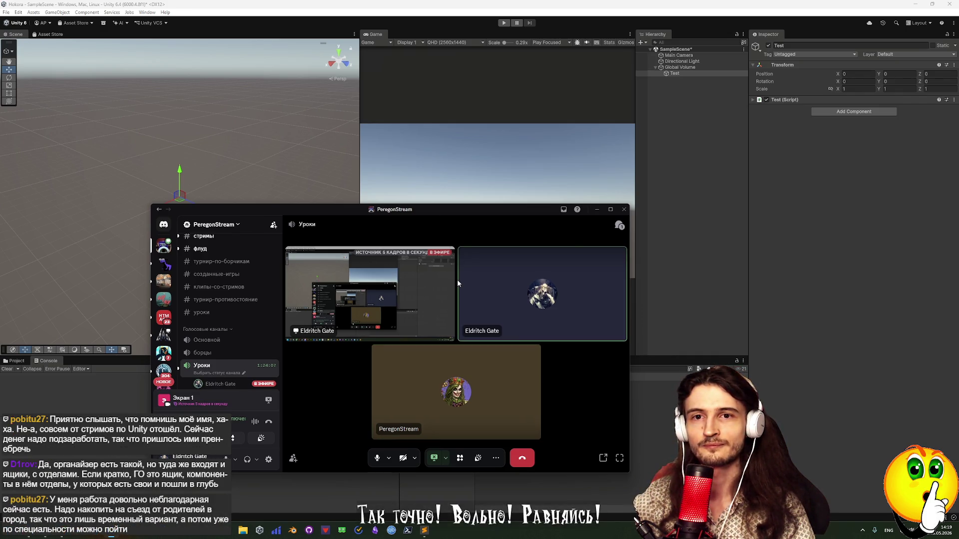
click(620, 226)
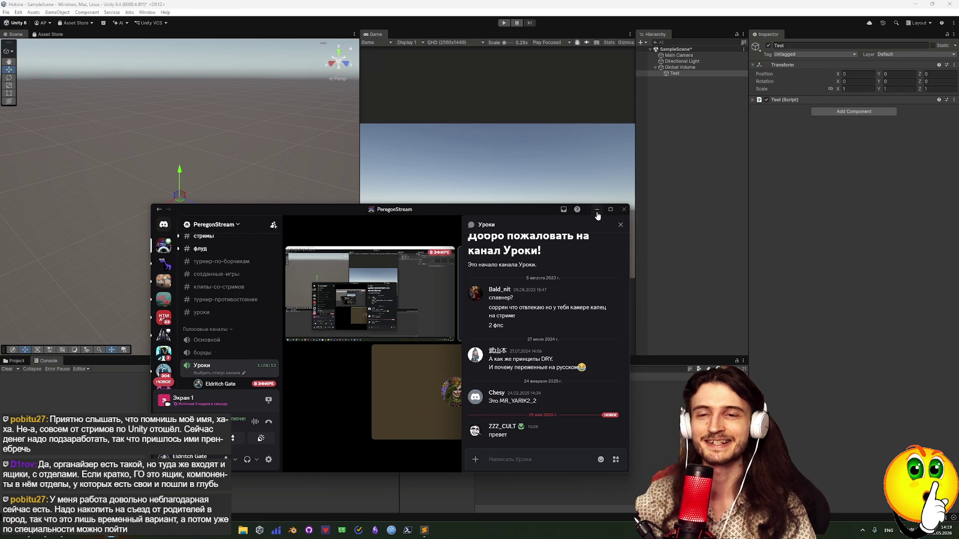
click(620, 227)
click(601, 207)
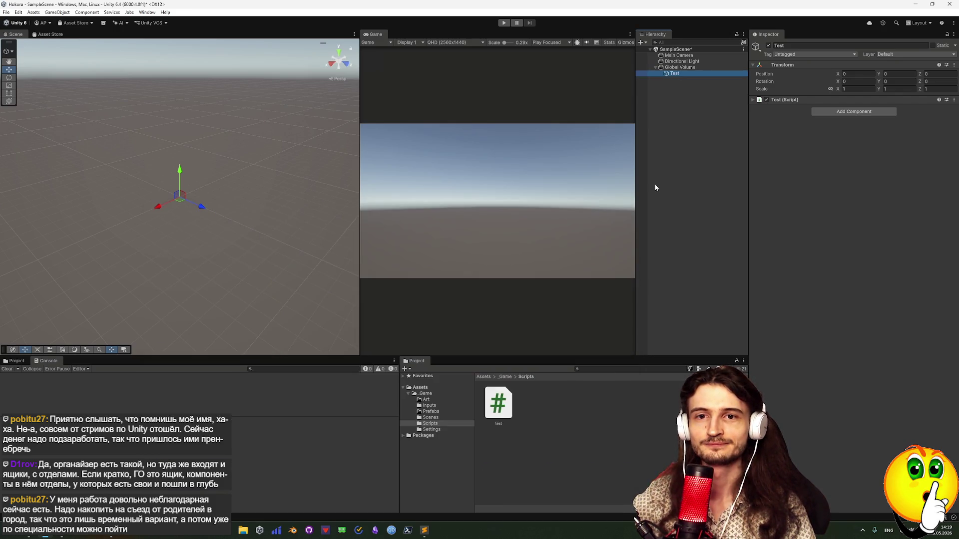
Rename the test script asset to Test.cs in the Project panel.
click(699, 184)
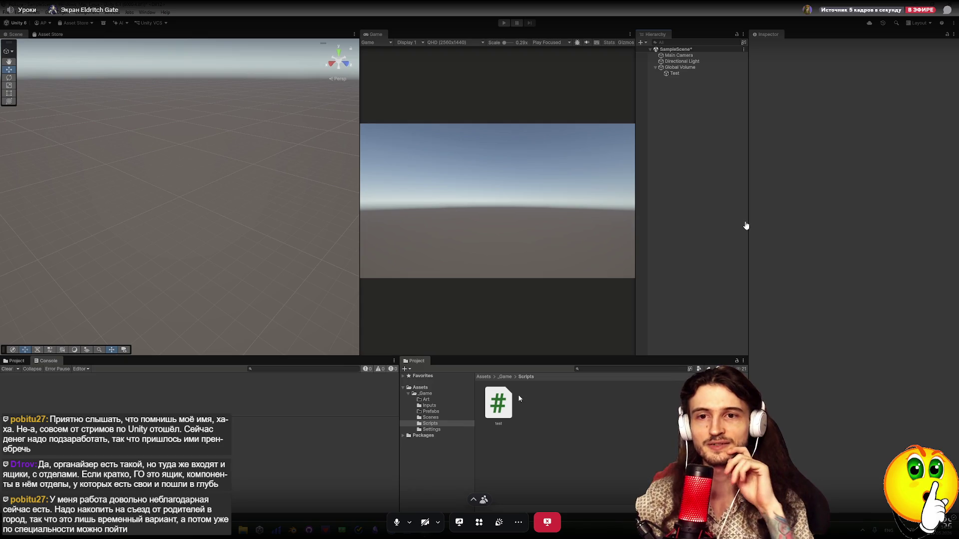
click(491, 411)
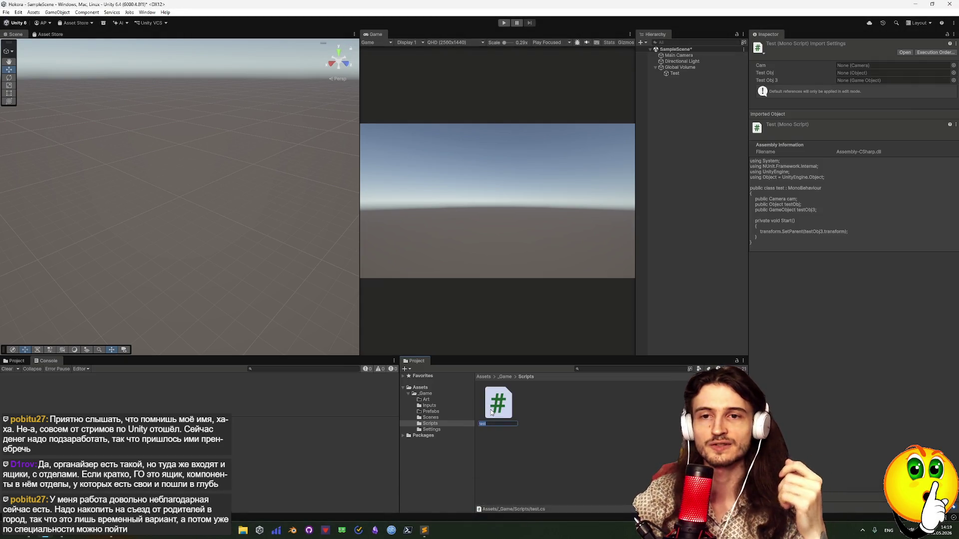
text(s)
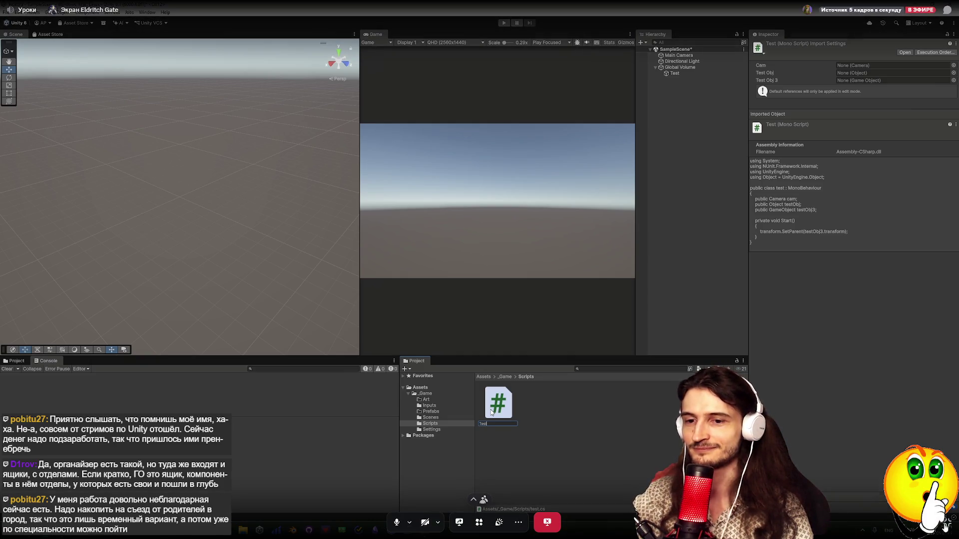
text(t)
key(Return)
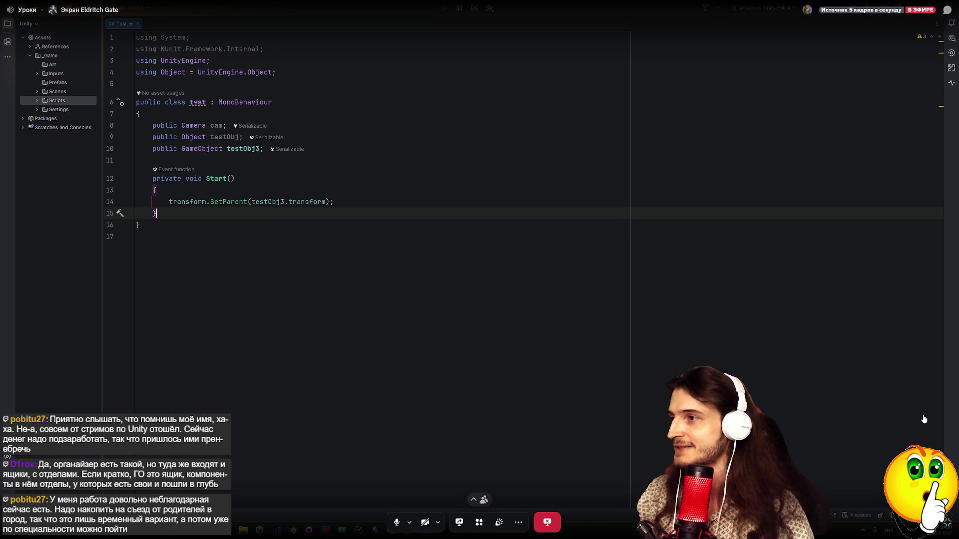
click(193, 102)
Change the class name from test to Test in Rider.
key(BackSpace)
text(T)
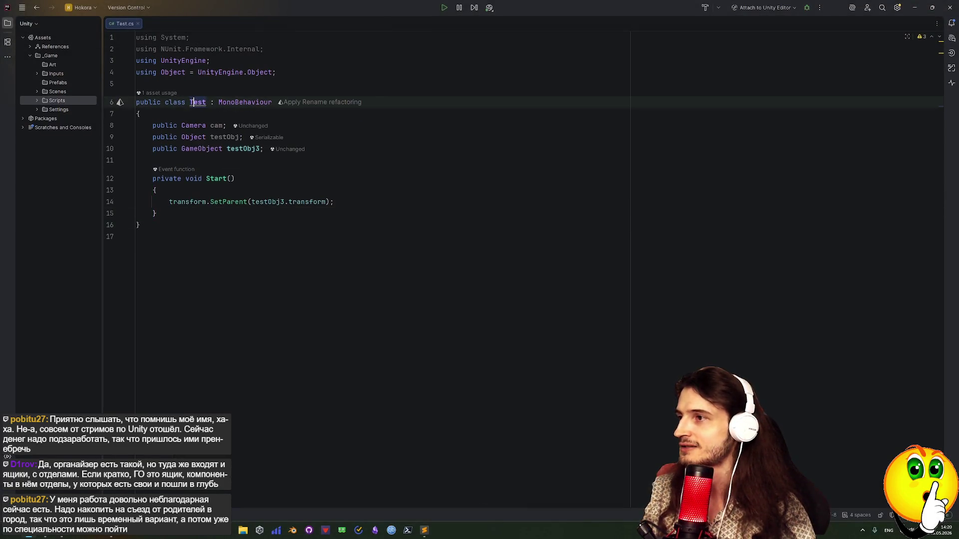
click(386, 178)
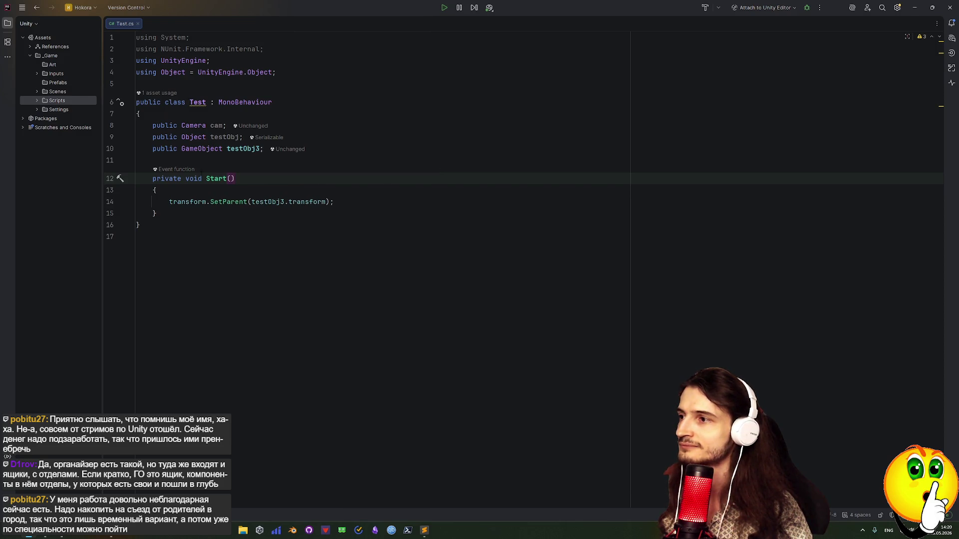
Inspect the Start method's quick actions and its Event function Code Vision options.
mouse_move(176, 171)
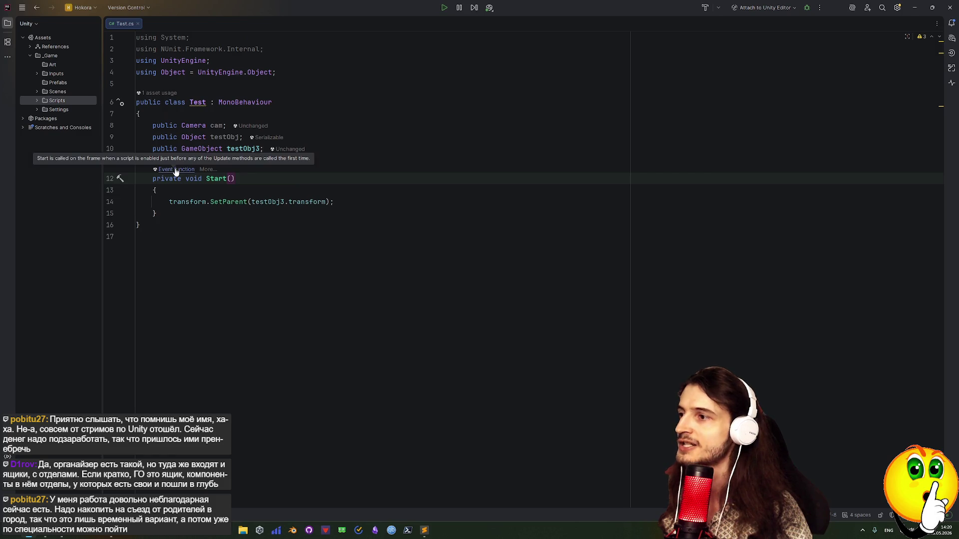
key(alt+Return)
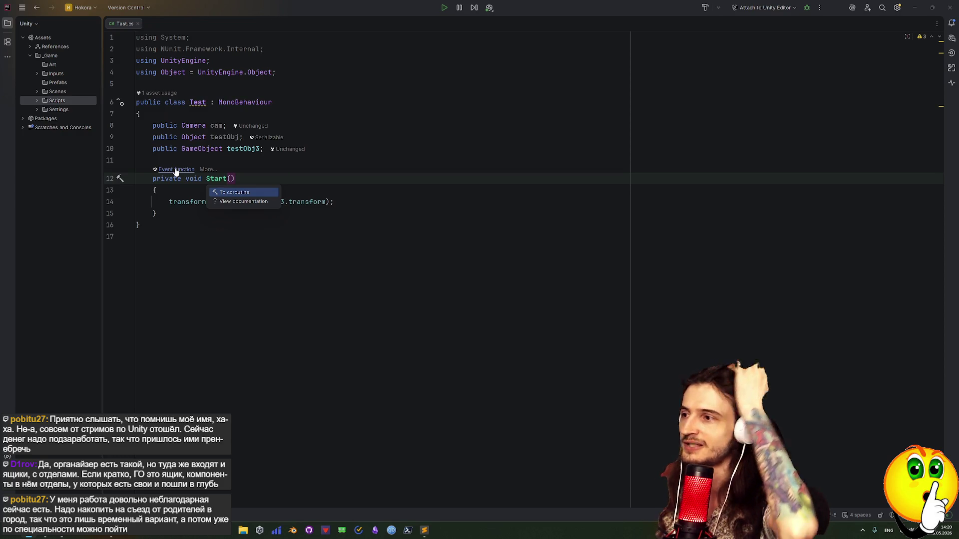
click(206, 170)
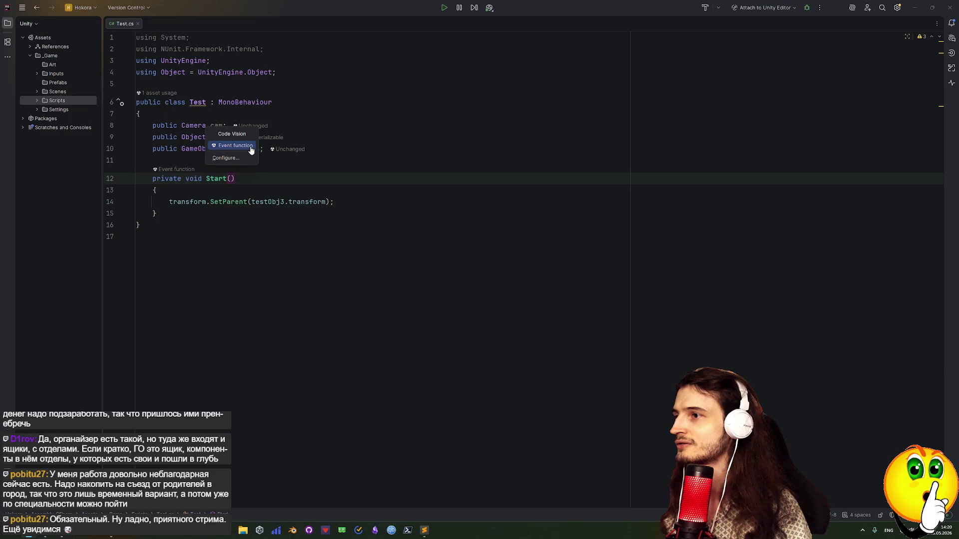
click(251, 149)
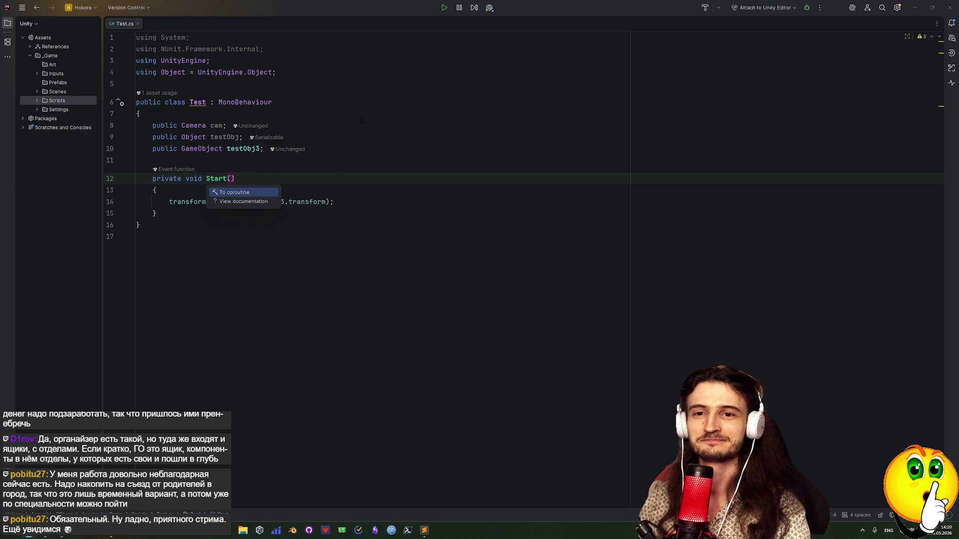
key(Down)
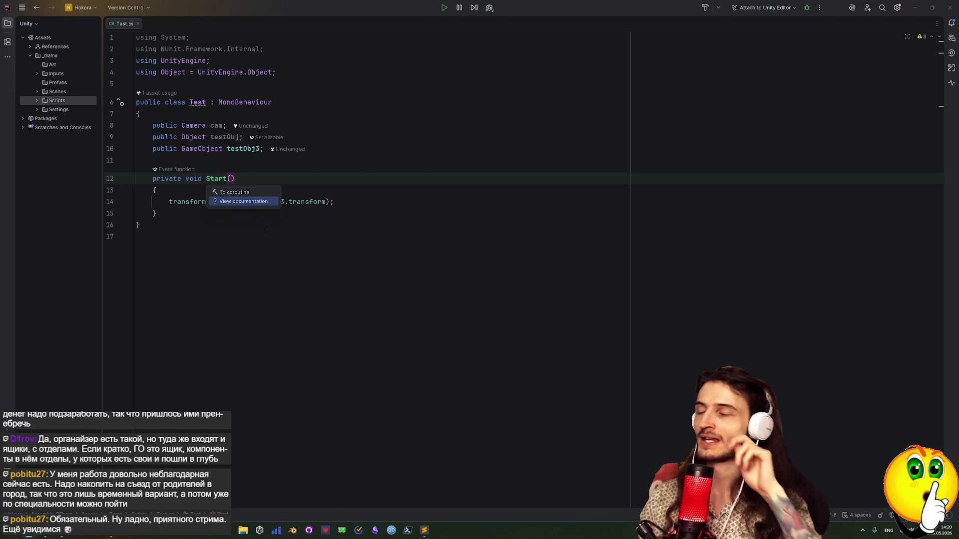
click(298, 242)
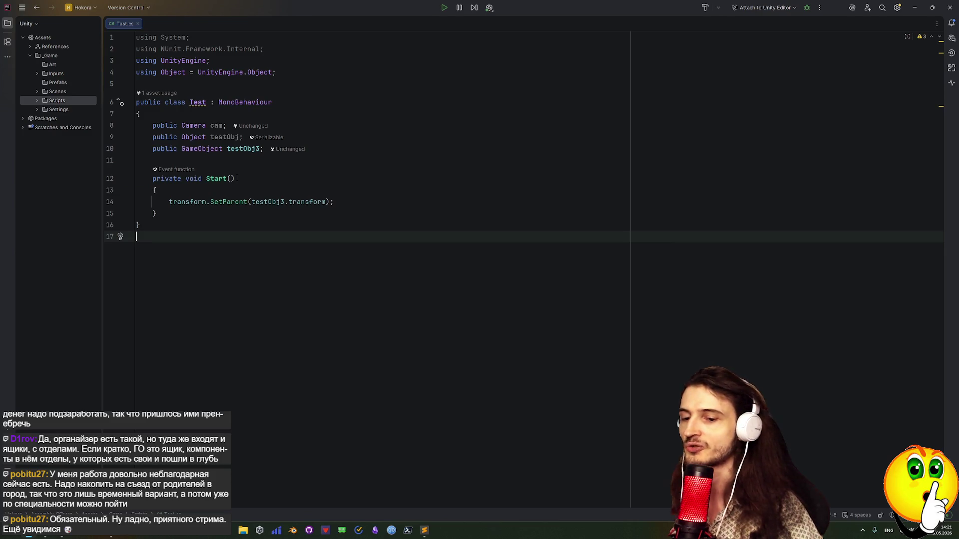
Add blank lines after Start() in the Test class, then switch to Unity to recompile.
key(Up)
key(Down)
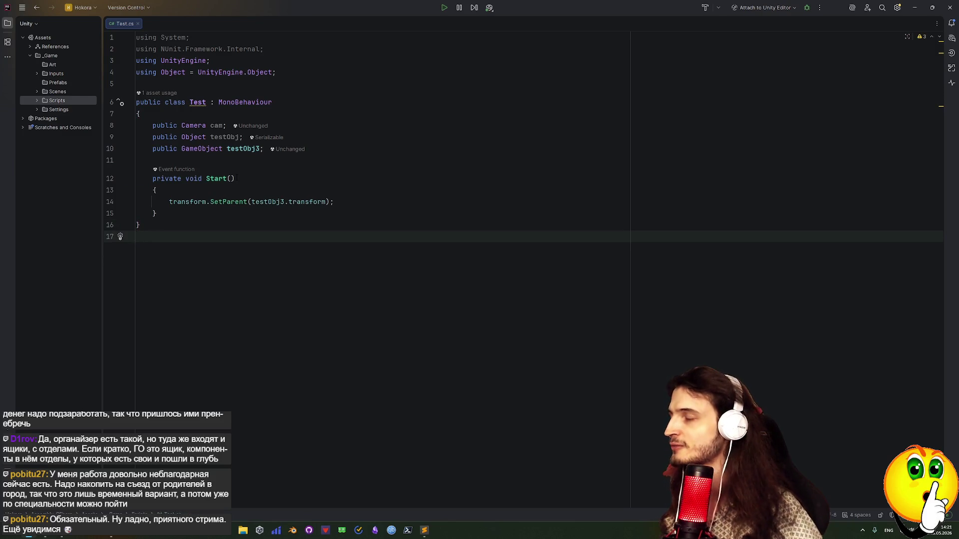
click(176, 212)
key(Return)
key(Return)
key(Return)
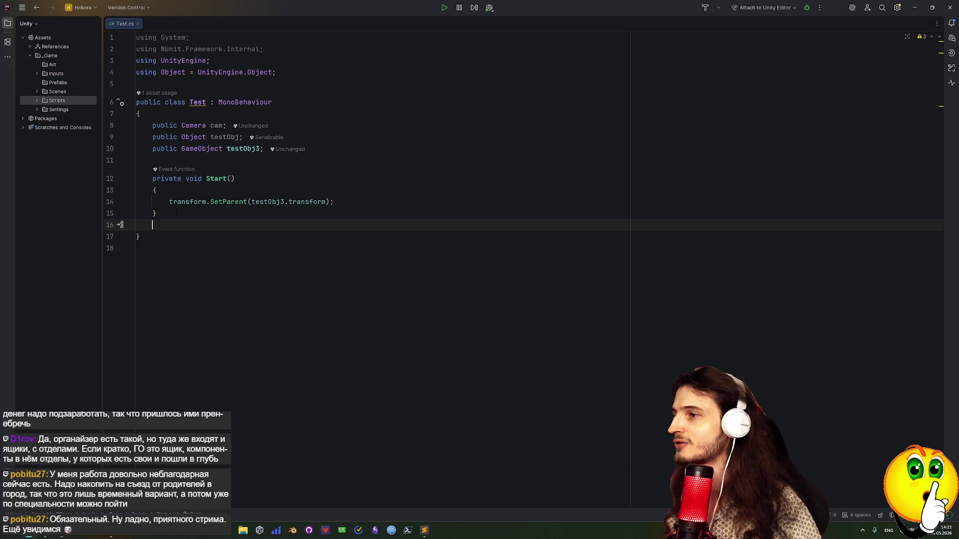
click(170, 235)
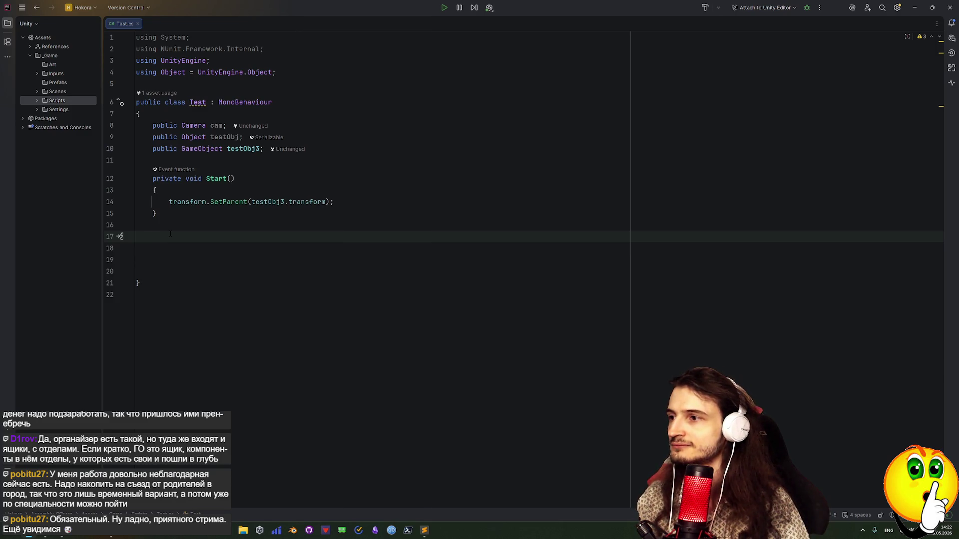
key(alt+Tab)
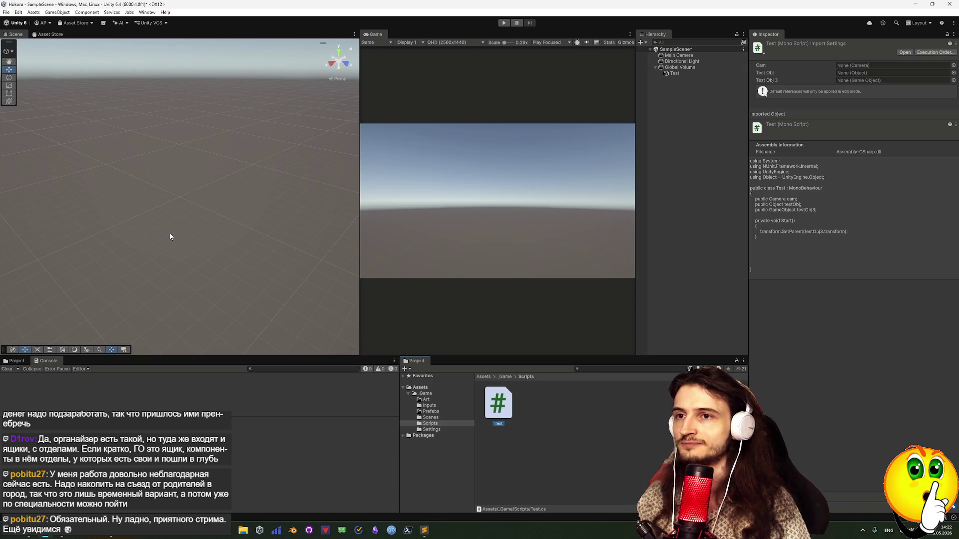
Toggle the Test object off and on, then disable its Test (Script) component.
click(675, 73)
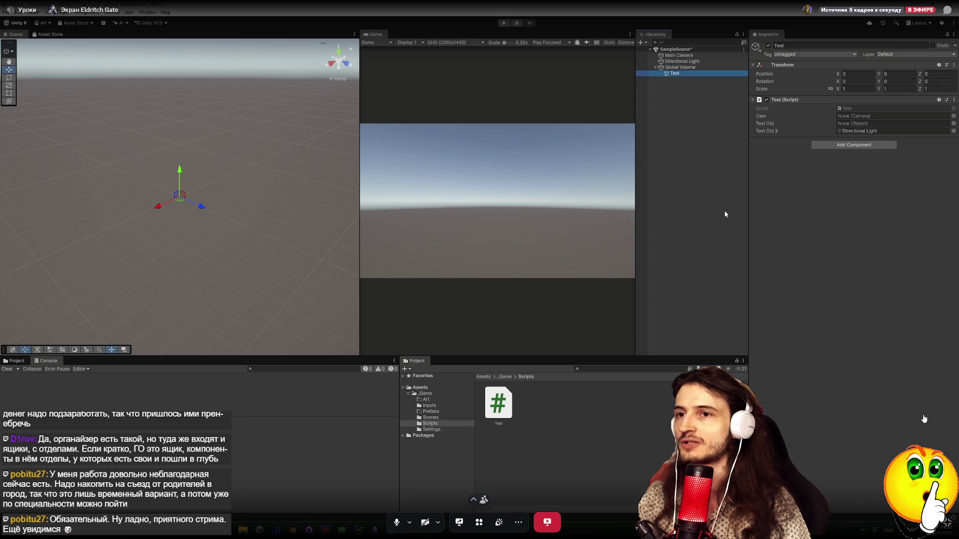
click(769, 46)
click(769, 46)
click(769, 46)
click(767, 99)
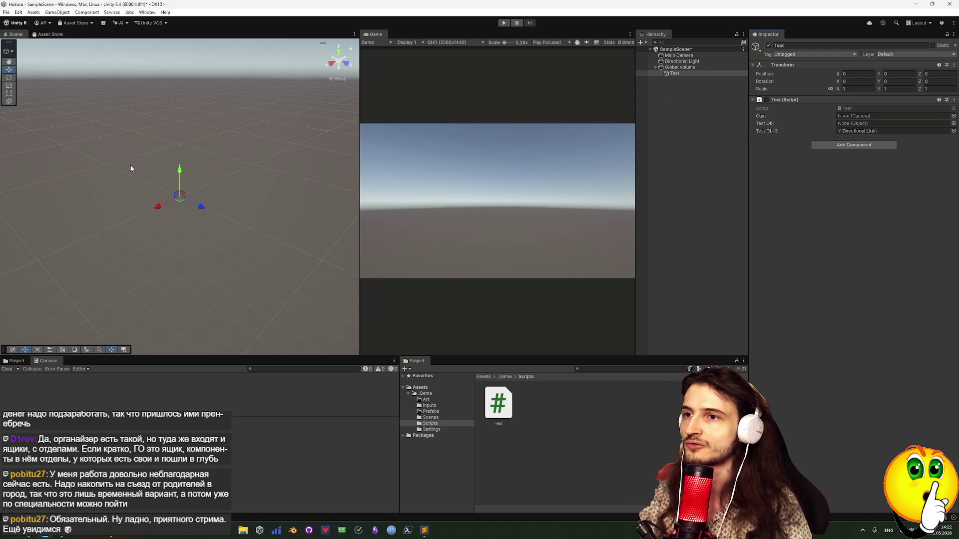
Back in Rider, add a new line after the SetParent call in Start.
mouse_move(450, 7)
mouse_down()
mouse_move(953, 137)
mouse_move(794, 107)
mouse_move(545, 86)
mouse_move(563, 3)
mouse_up()
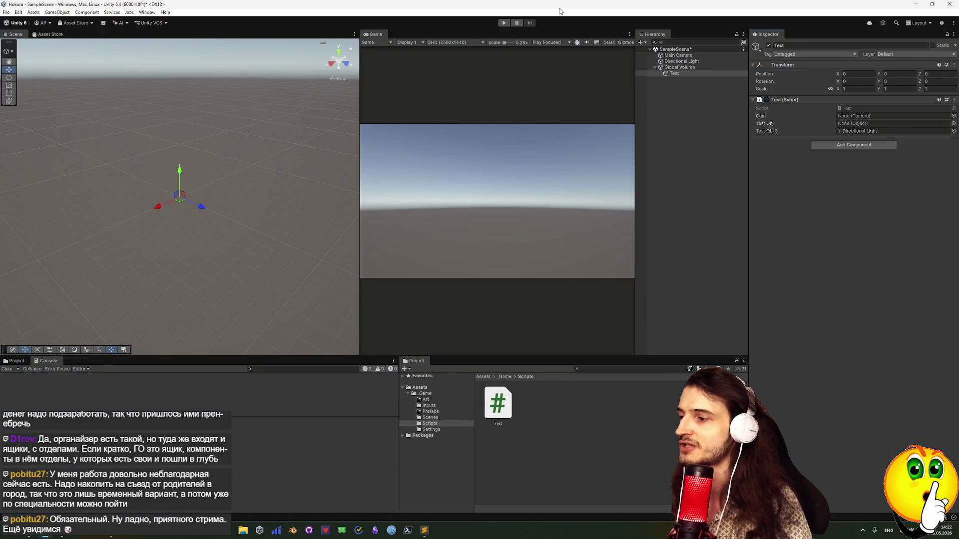
key(alt+Tab)
click(339, 200)
key(Return)
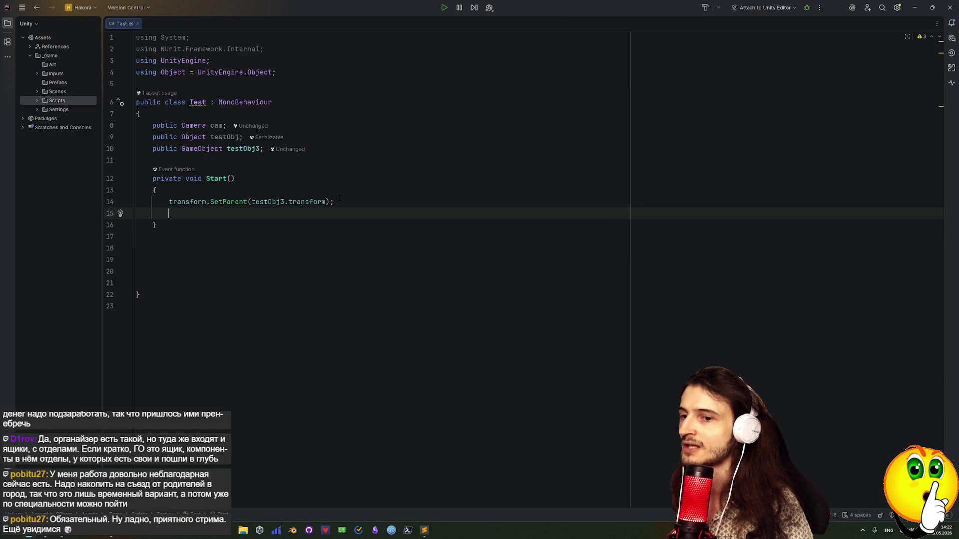
Insert a Debug.Log line inside Start using autocomplete.
text(c)
key(Escape)
key(BackSpace)
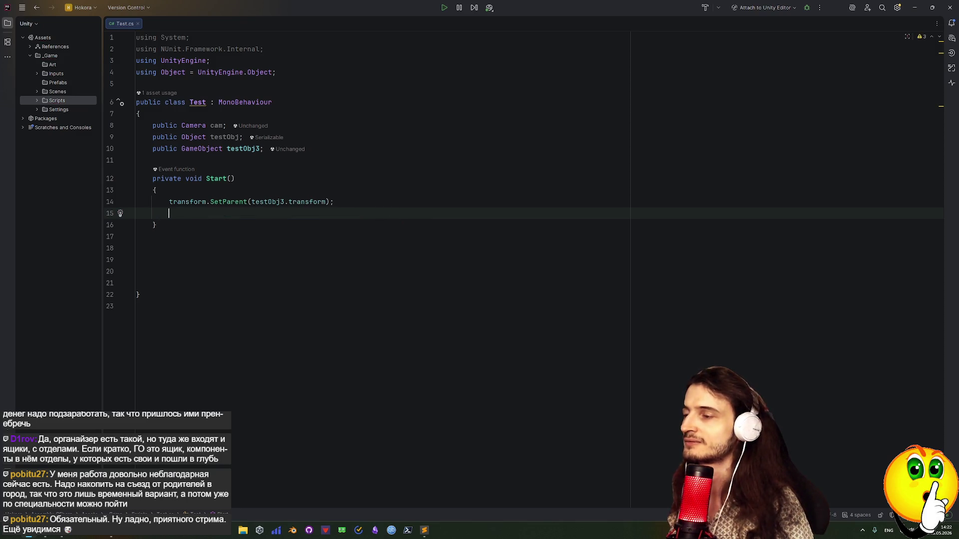
text(d)
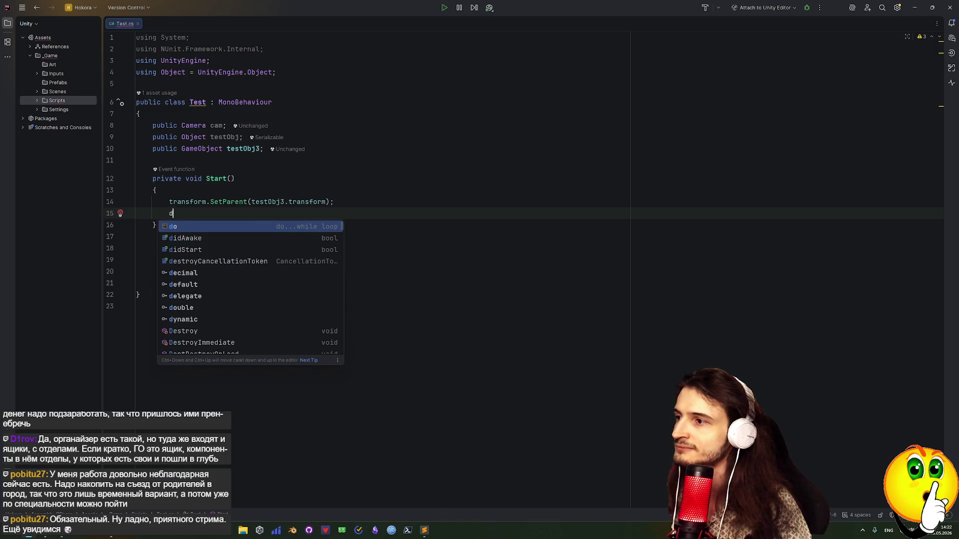
text(e)
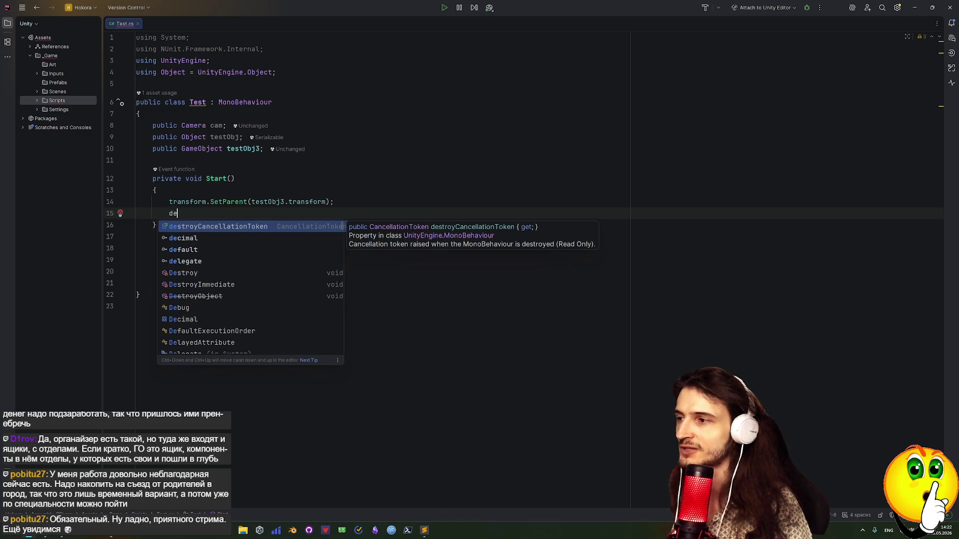
key(BackSpace)
key(BackSpace)
text(De)
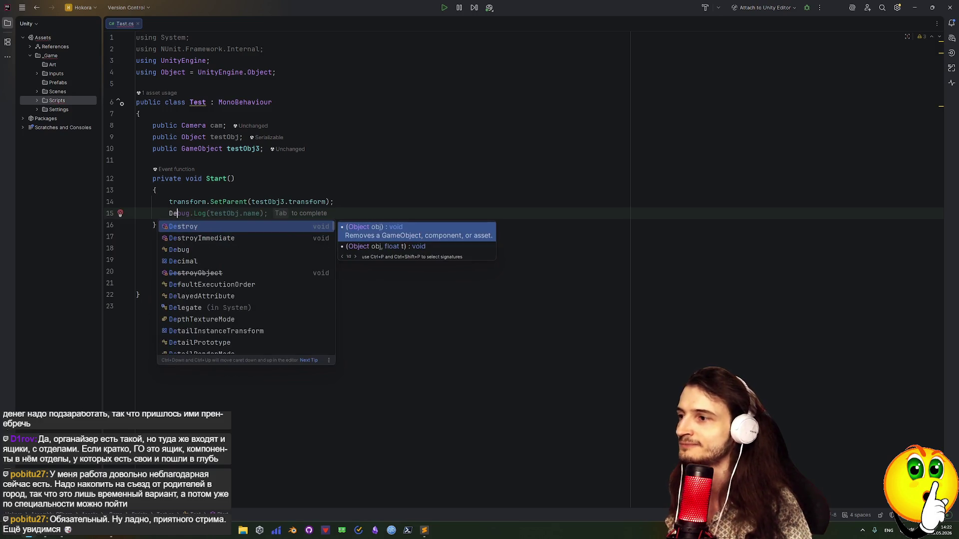
key(Tab)
Replace the logged argument with the text "Начал" and return to Unity.
key(Left)
key(Left)
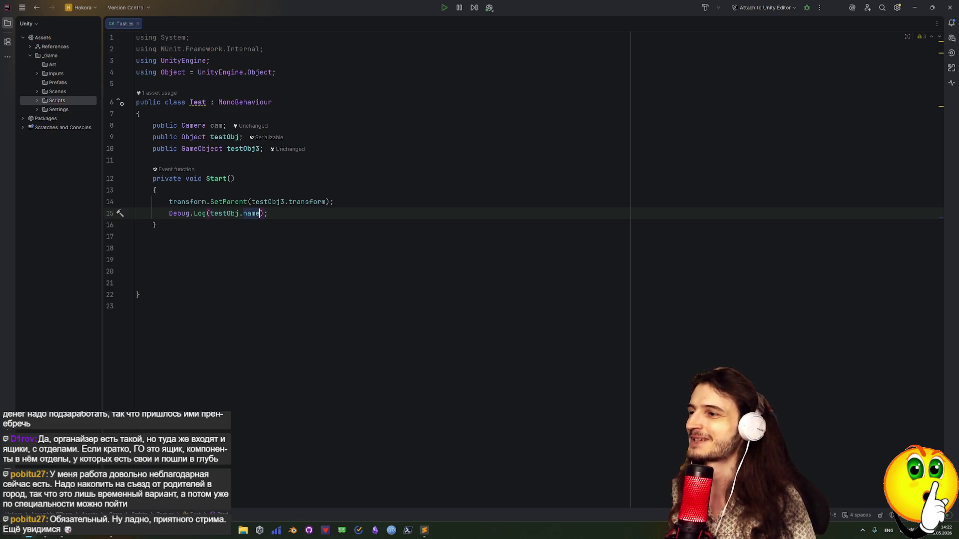
key(BackSpace)
key(BackSpace)
key(BackSpace)
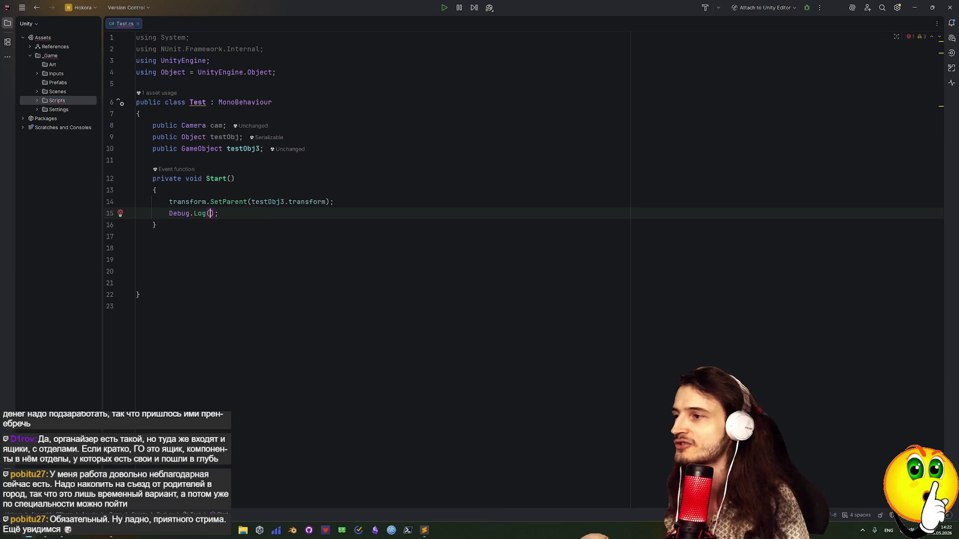
text("Yfx)
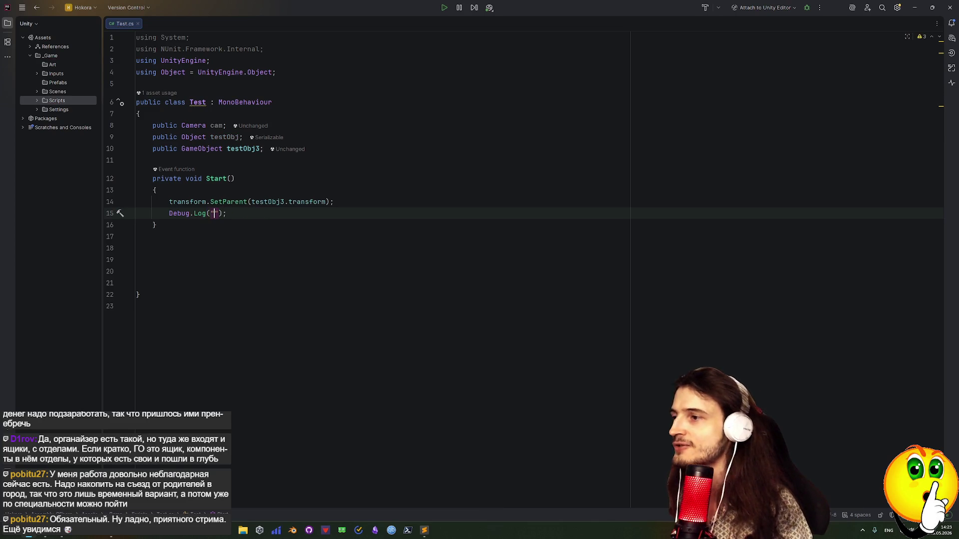
key(BackSpace)
key(BackSpace)
key(BackSpace)
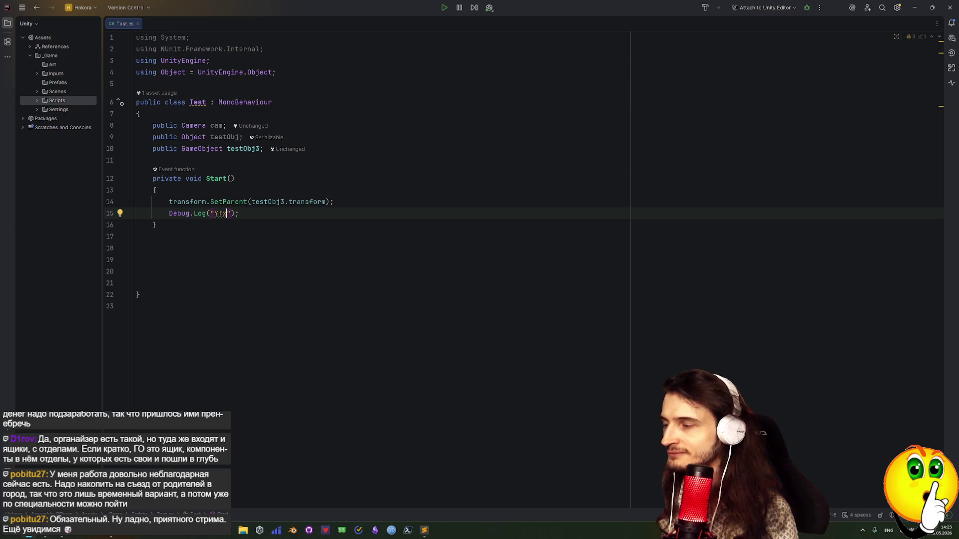
key(alt+shift)
text(Начал)
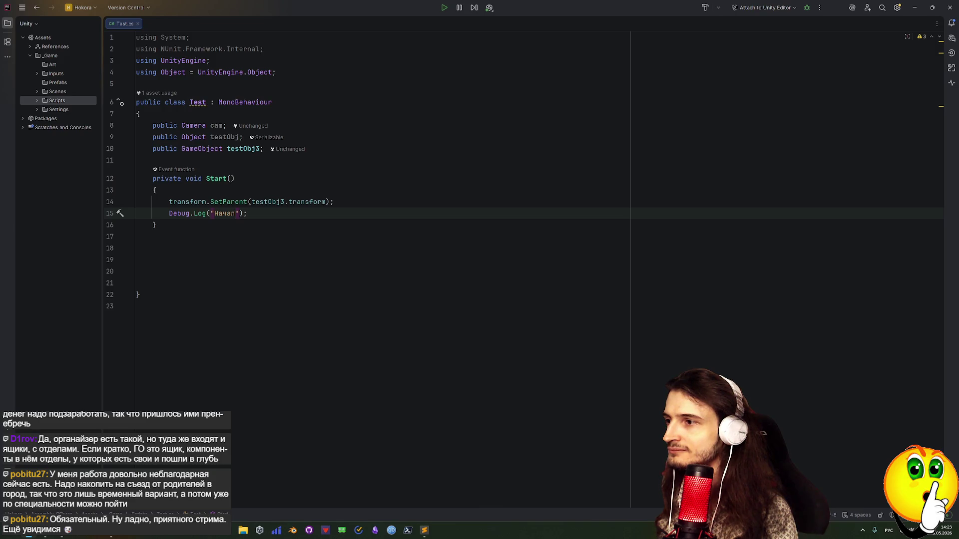
key(alt+Tab)
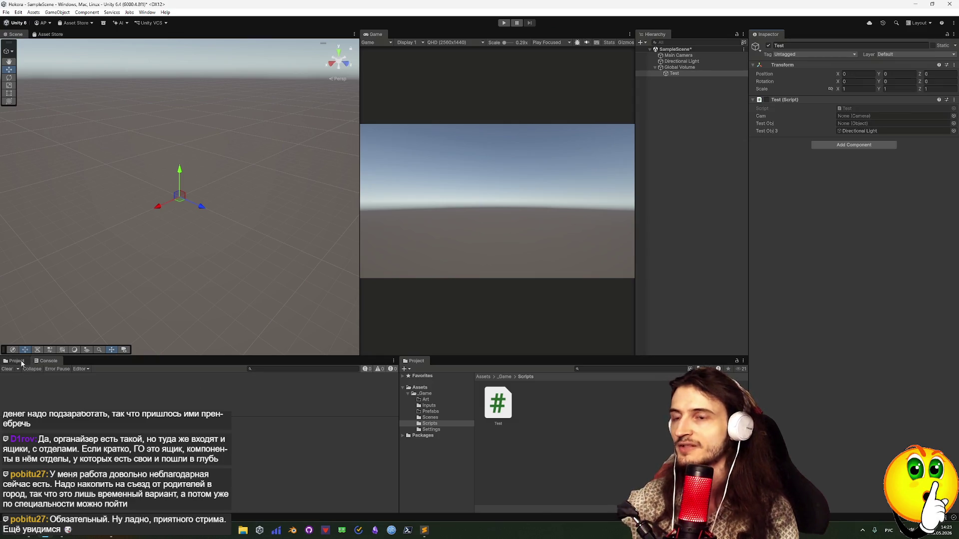
Enter play mode, check the Console, and enable the Test (Script) component.
click(503, 23)
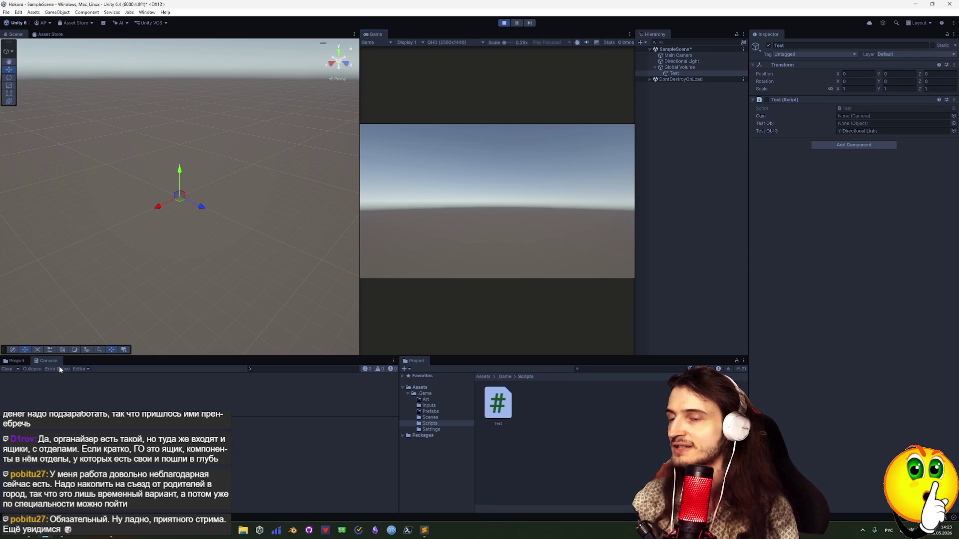
click(17, 361)
click(45, 360)
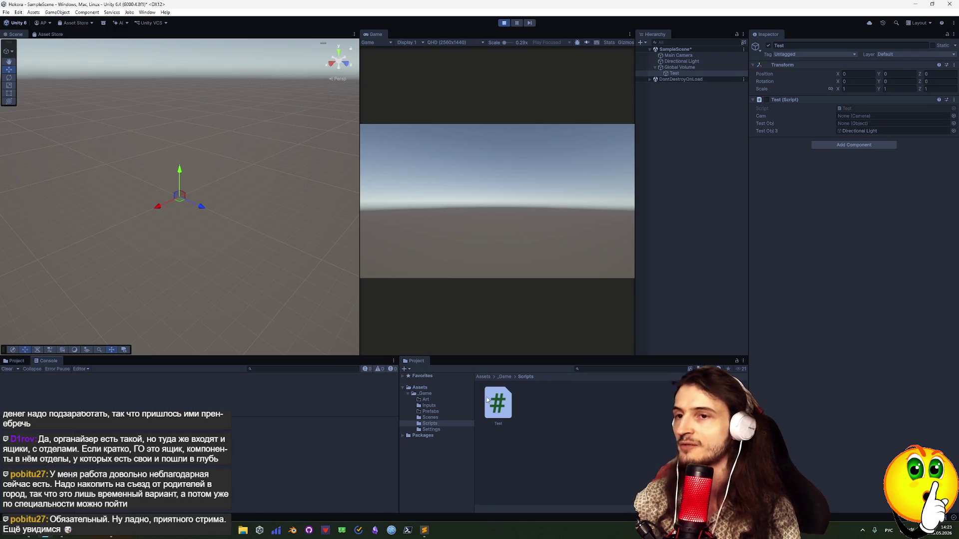
click(767, 100)
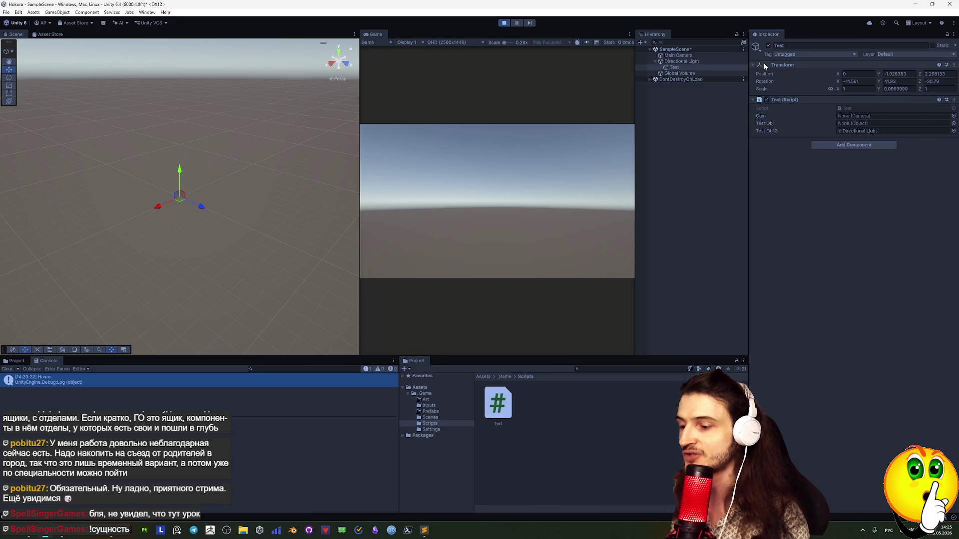
Stop play, re-enable the Test script, deactivate the Test object, and play again.
click(768, 46)
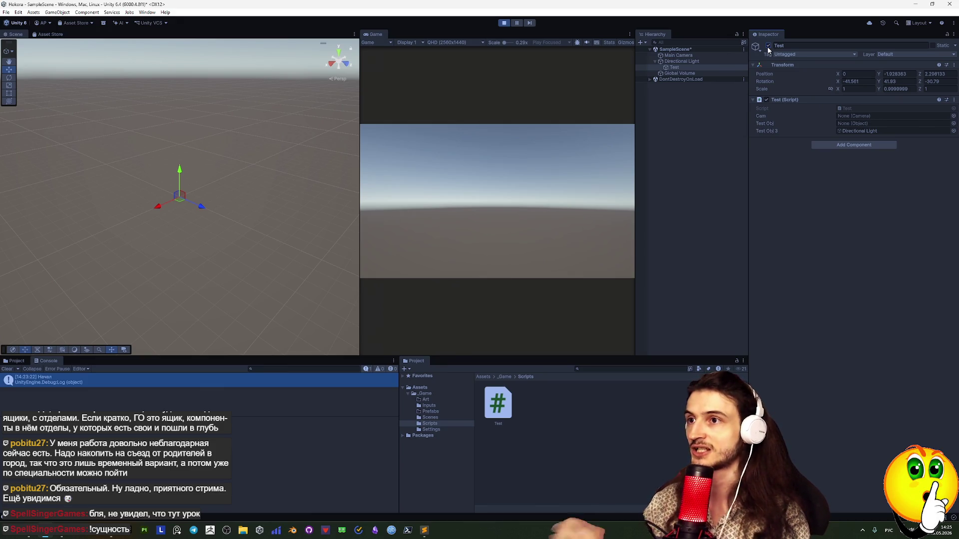
click(768, 100)
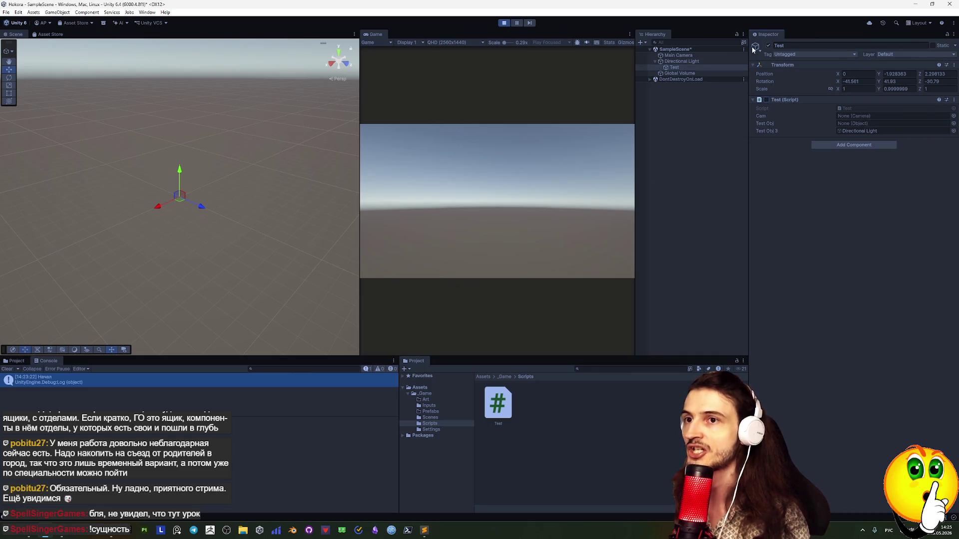
key(ctrl+p)
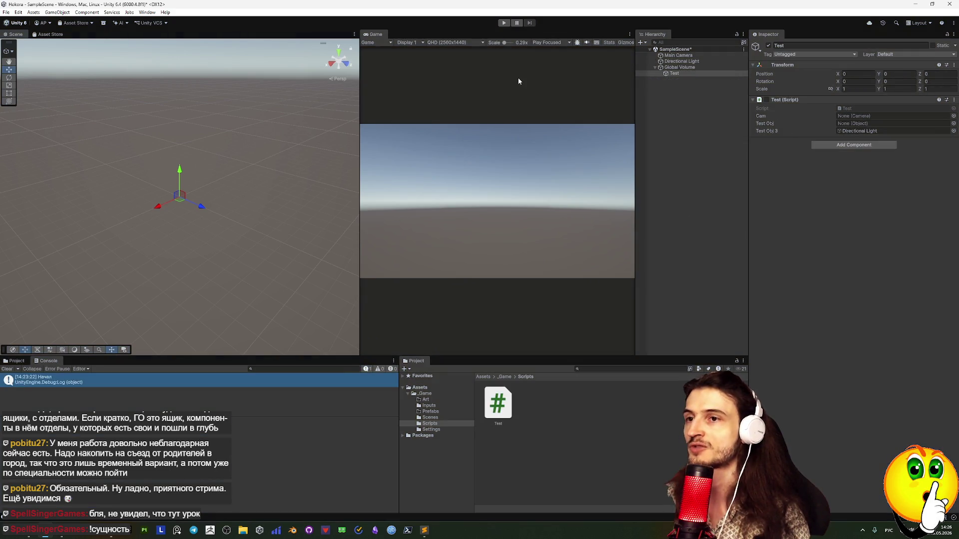
click(767, 100)
click(768, 45)
click(504, 23)
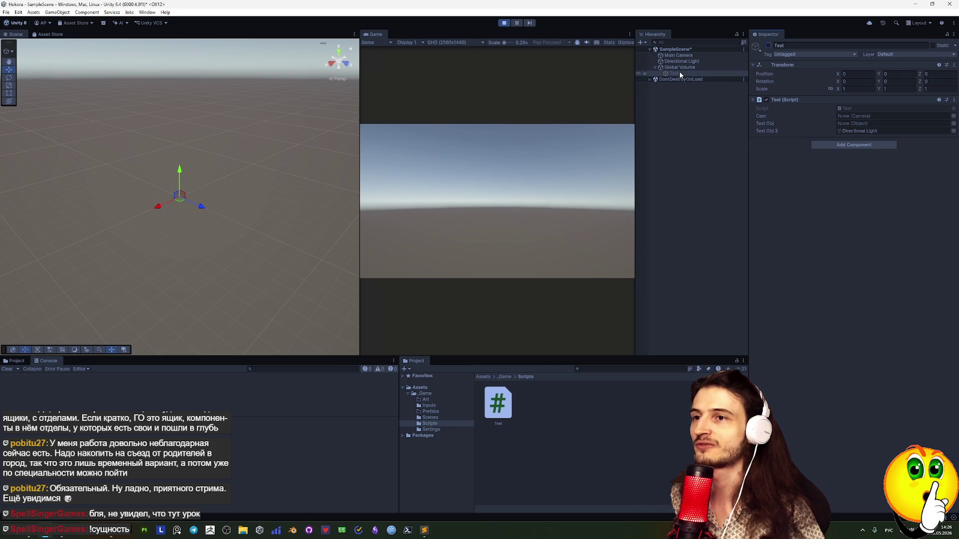
Deactivate Global Volume and reactivate the Test object.
click(677, 68)
click(768, 45)
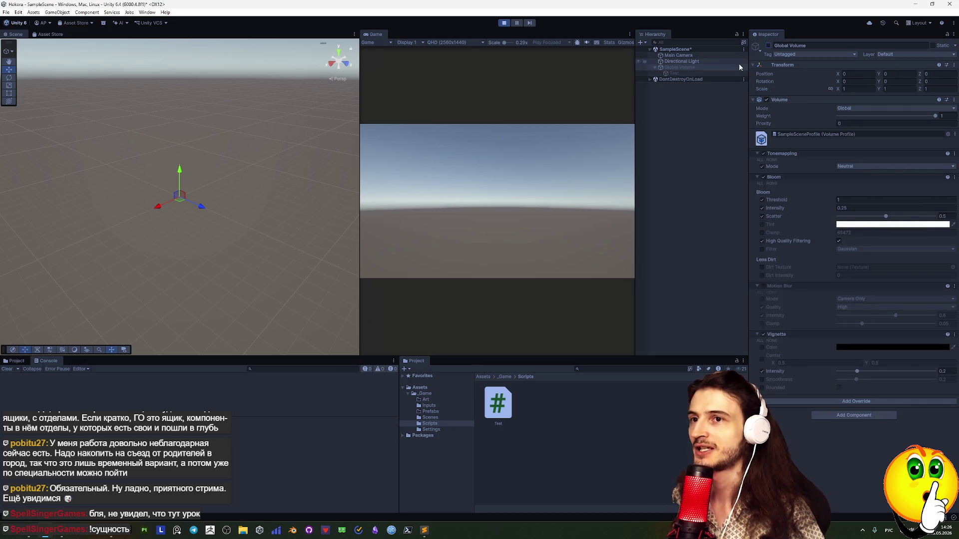
click(679, 73)
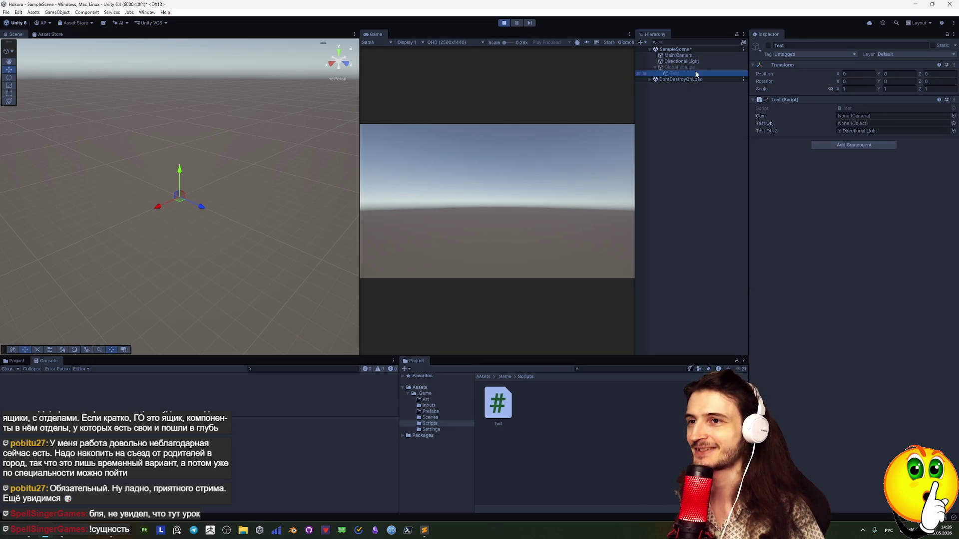
click(766, 46)
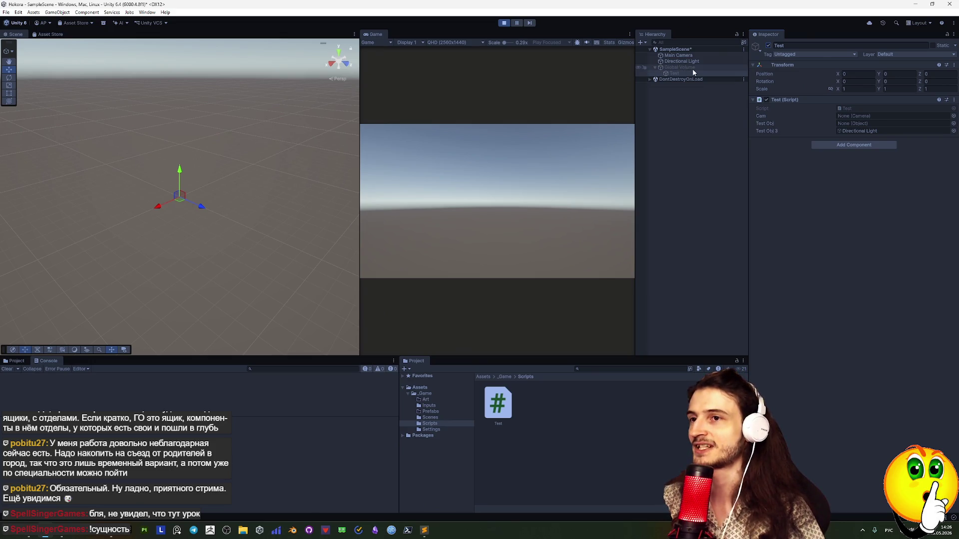
Drag Test under Directional Light, then inspect Global Volume, Main Camera and Test.
click(668, 73)
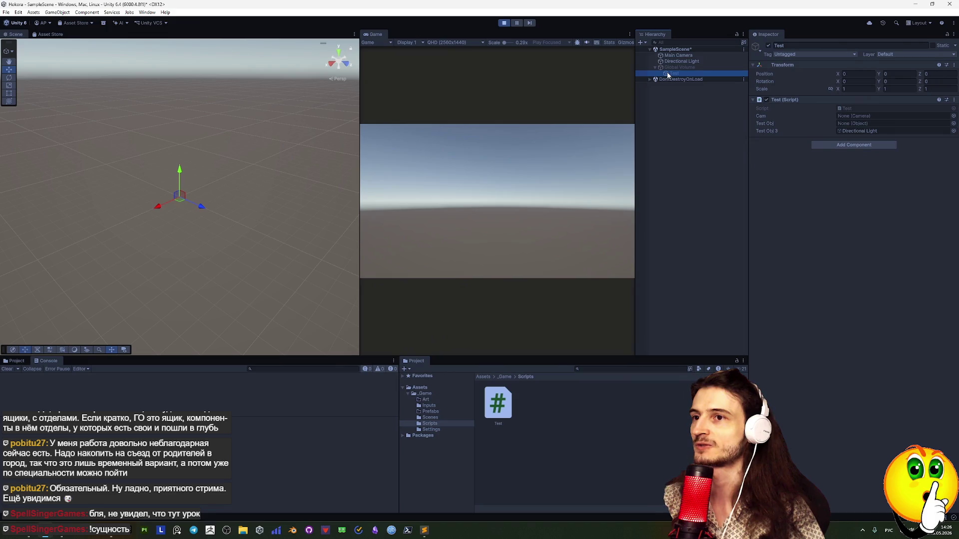
drag(664, 93, 681, 62)
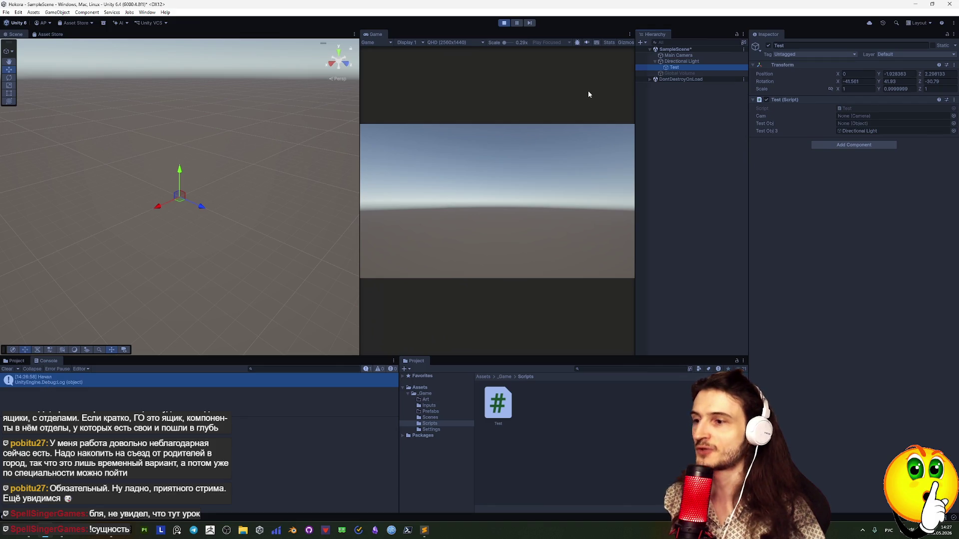
click(675, 73)
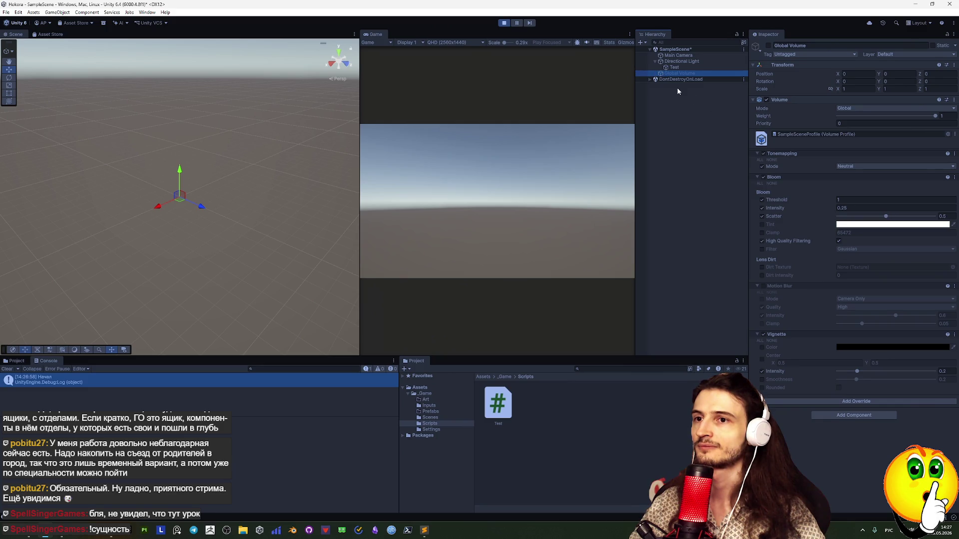
click(666, 56)
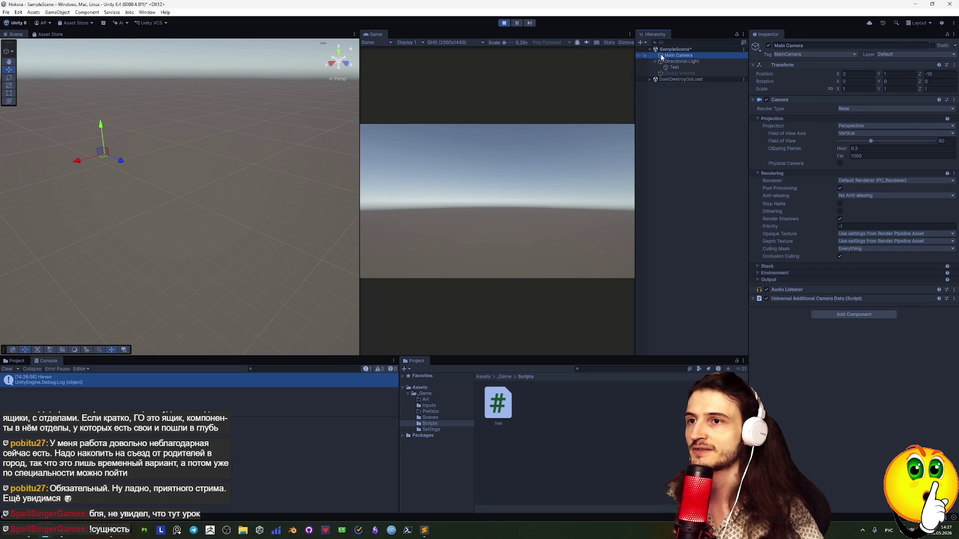
click(674, 67)
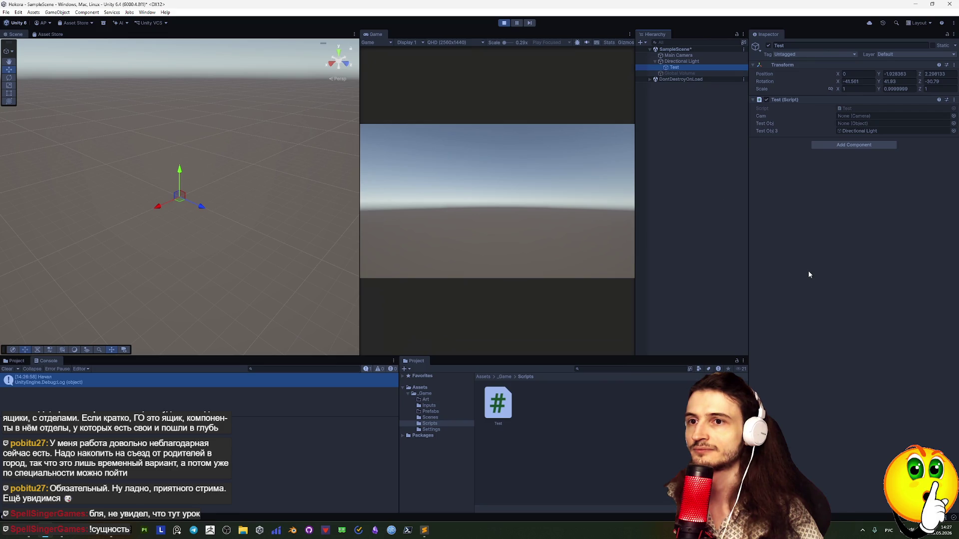
click(854, 145)
Add a Sprite Renderer to Test and assign it the Knob sprite.
text(ы)
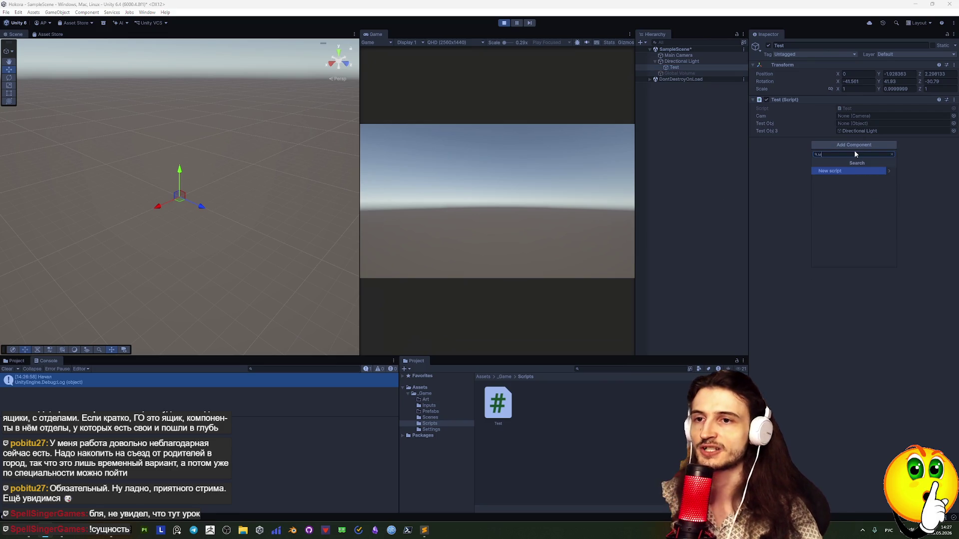
key(BackSpace)
key(alt+shift)
text(spr)
key(Down)
key(Down)
key(Down)
key(Return)
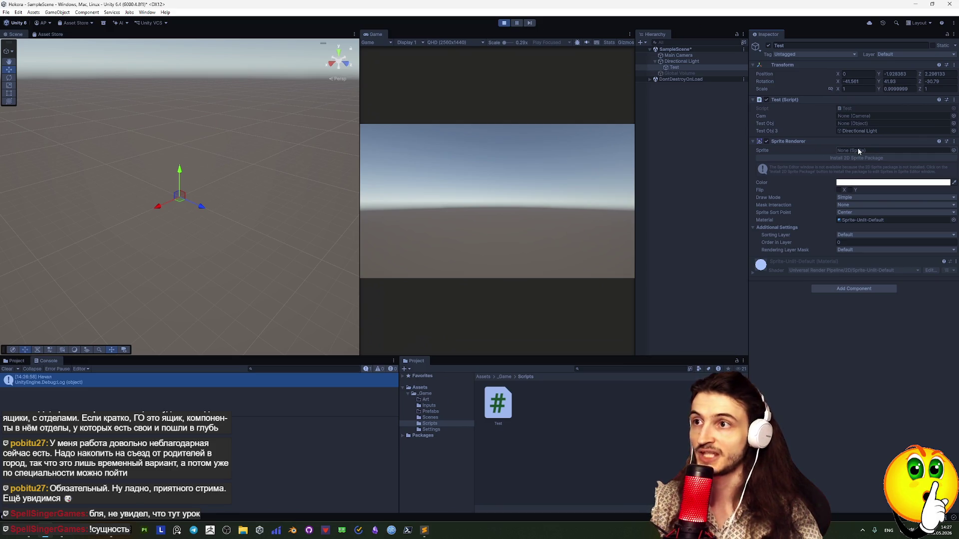
click(953, 150)
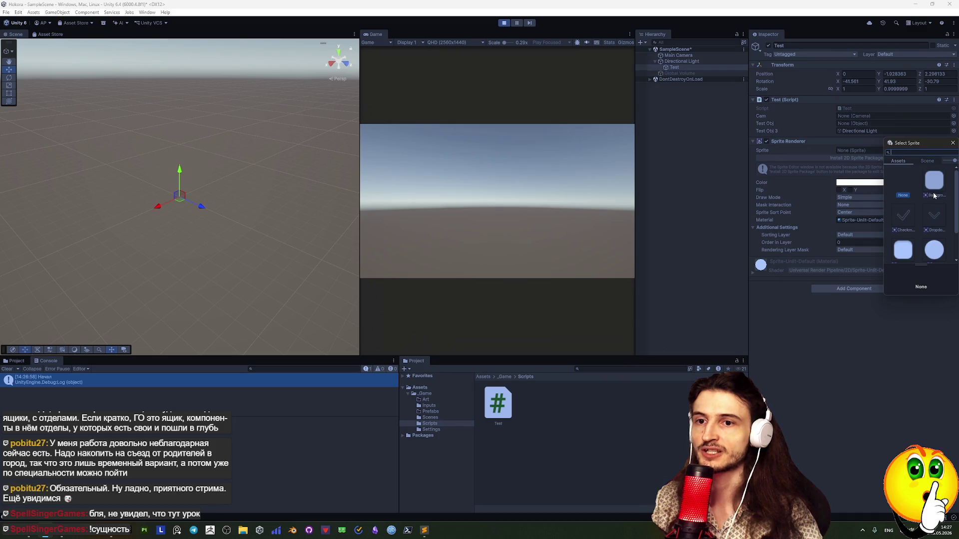
click(934, 250)
click(809, 334)
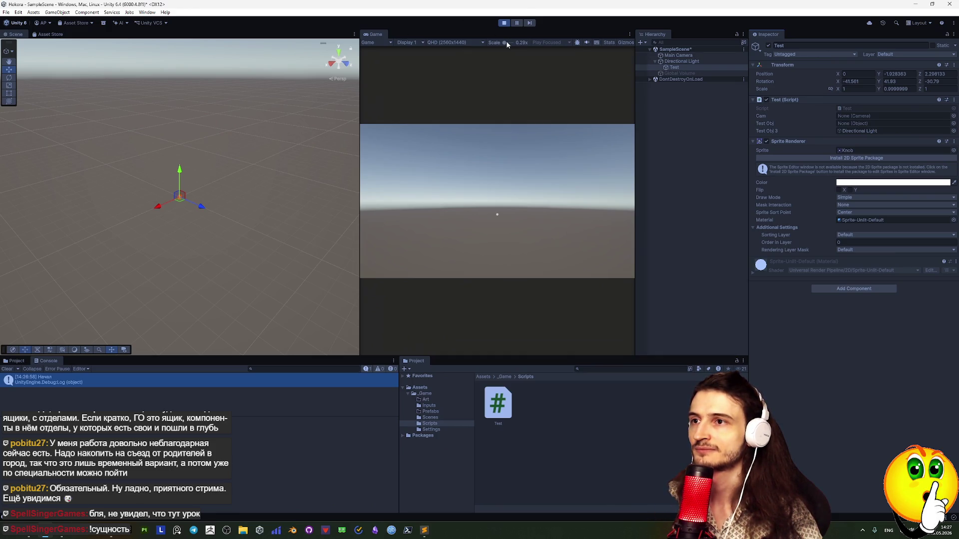
Frame and orbit around the Test sprite in the Scene view, then select Directional Light.
double_click(676, 69)
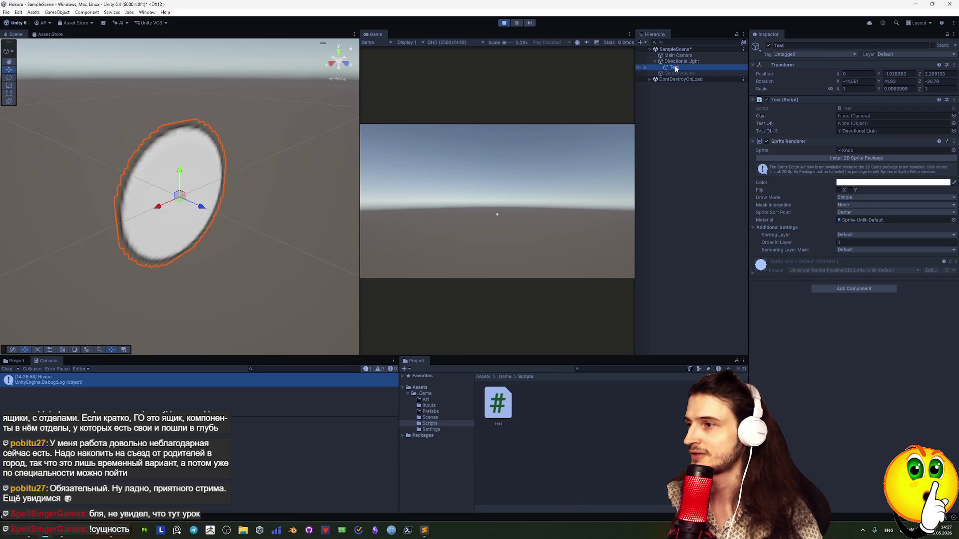
mouse_move(193, 217)
mouse_down()
mouse_move(180, 214)
mouse_move(232, 206)
mouse_move(185, 217)
mouse_up()
click(184, 217)
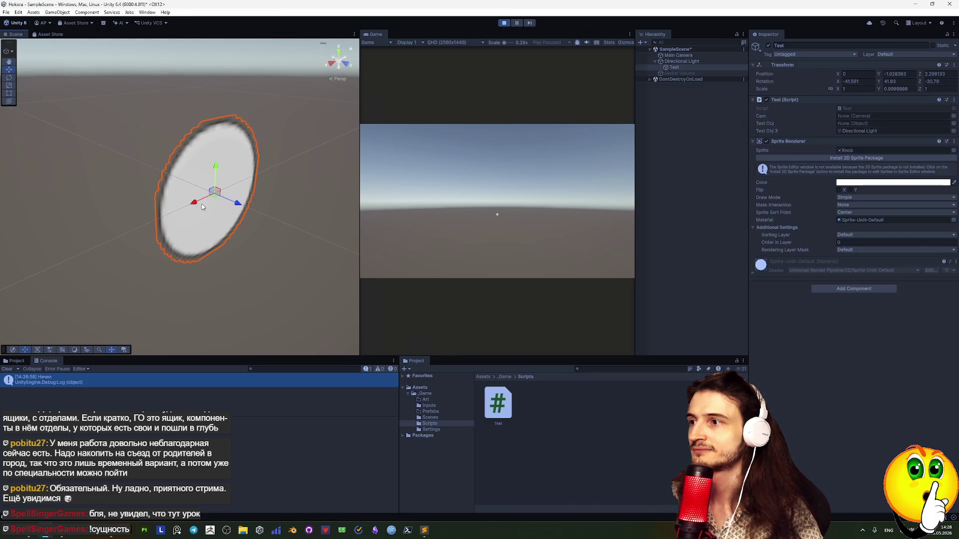
click(690, 61)
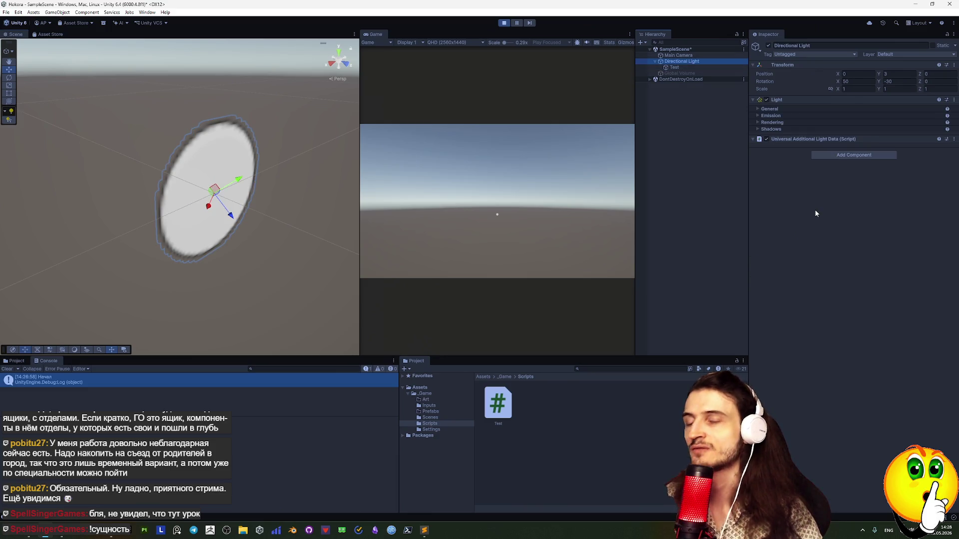
Add a Sprite Renderer with the Background sprite to Directional Light.
click(852, 156)
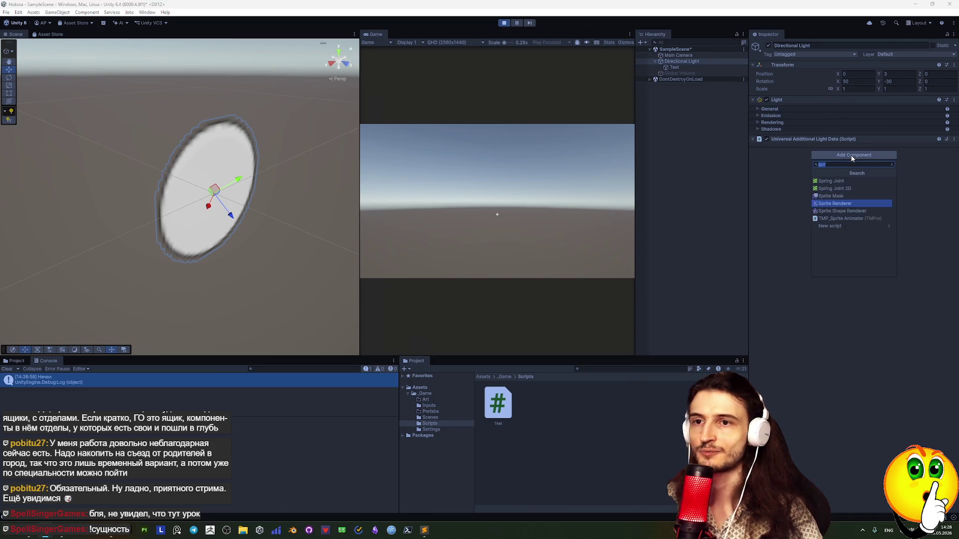
click(840, 203)
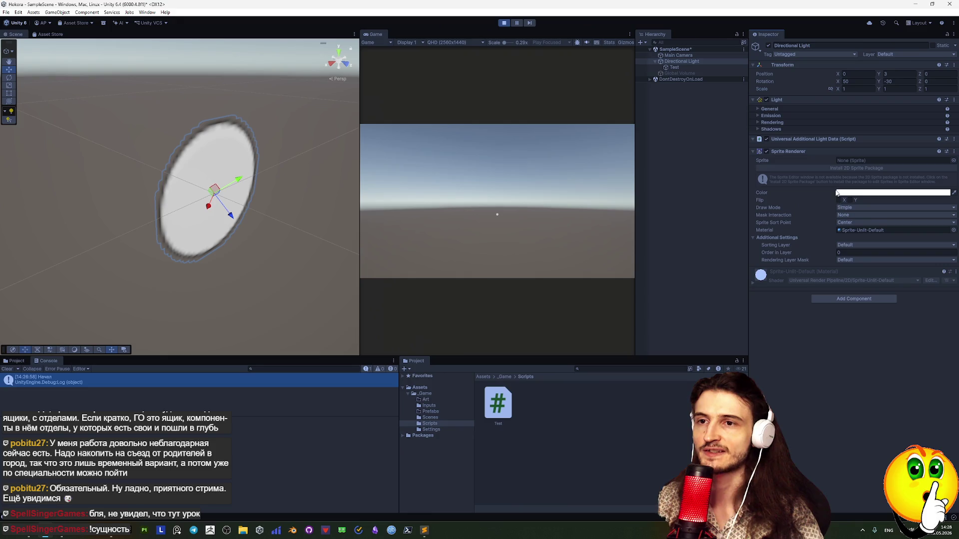
click(954, 161)
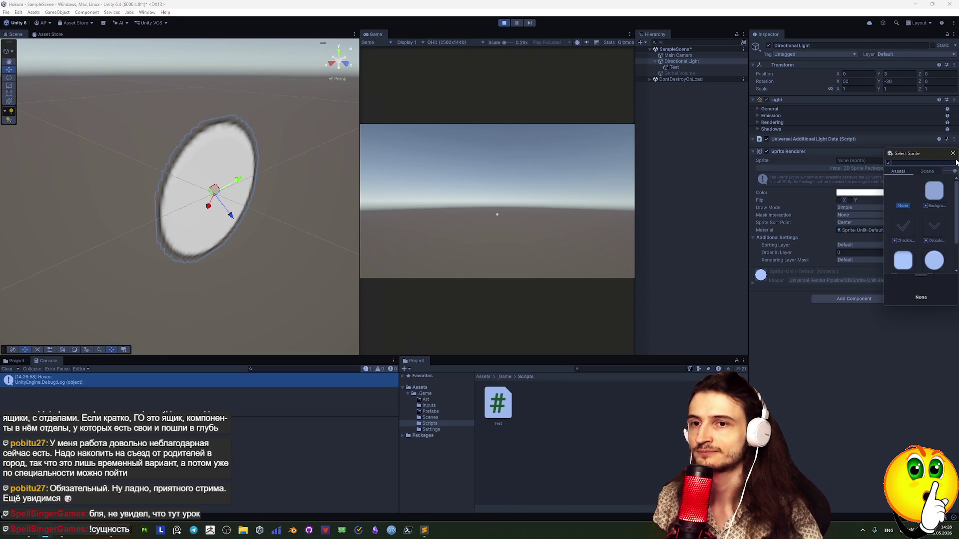
click(934, 195)
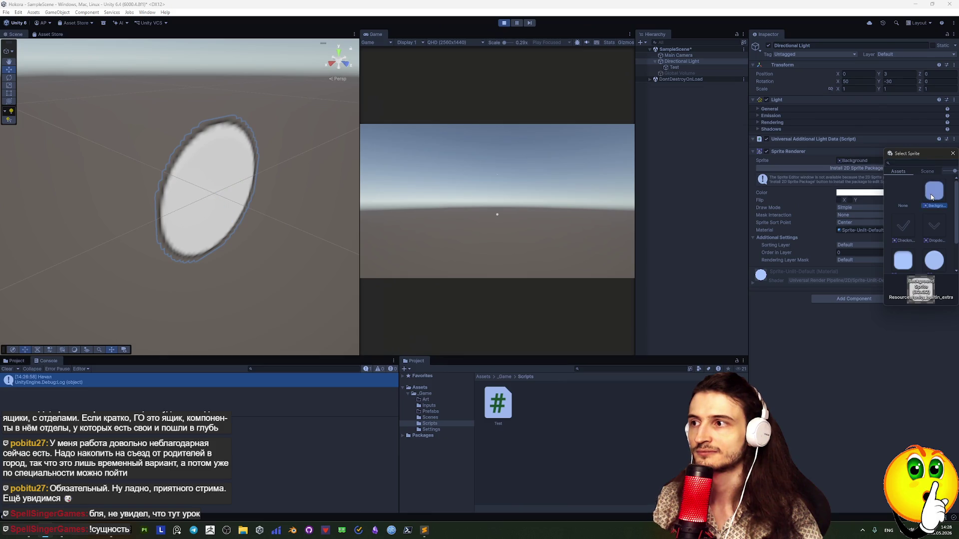
double_click(932, 197)
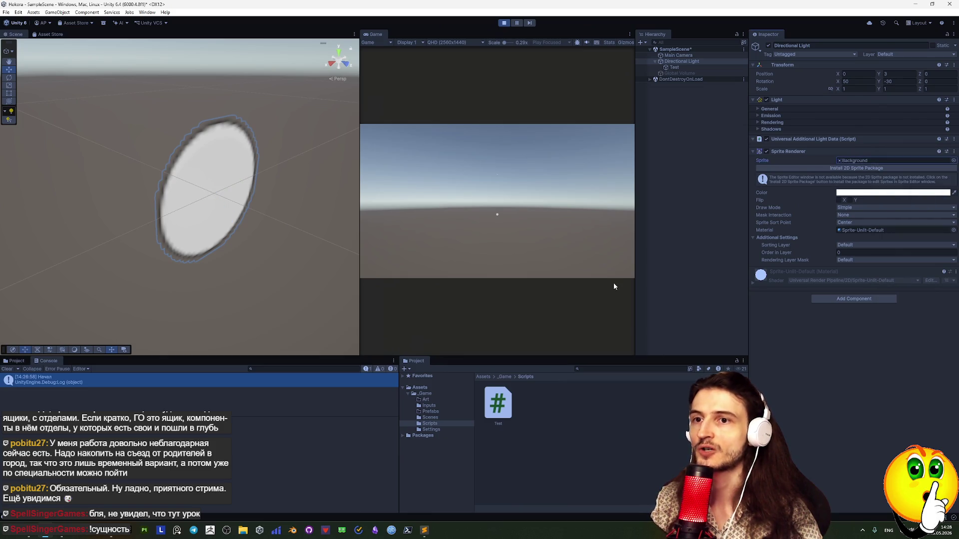
double_click(679, 61)
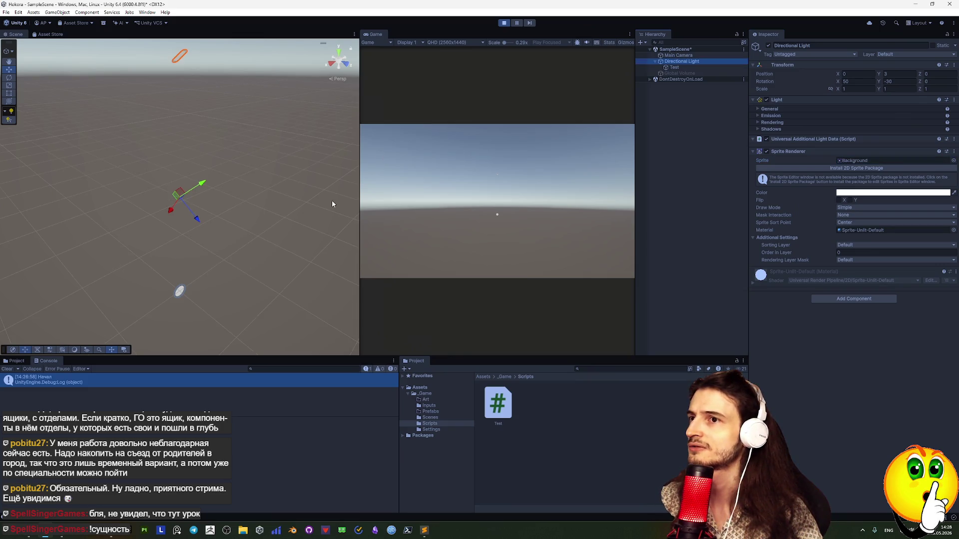
Try the UIMask and Checkmark sprites, keeping Background as the light's sprite.
click(954, 160)
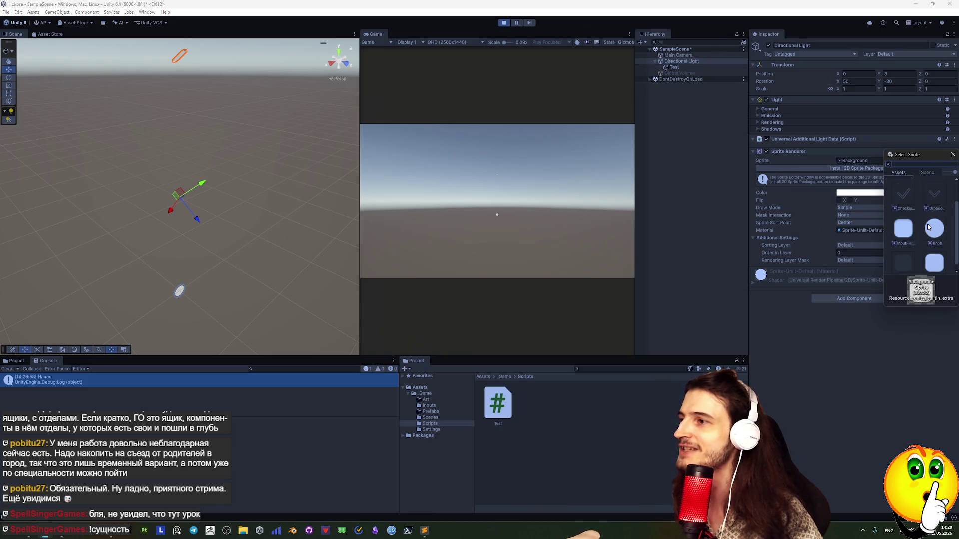
click(899, 254)
scroll(914, 225, up, 1)
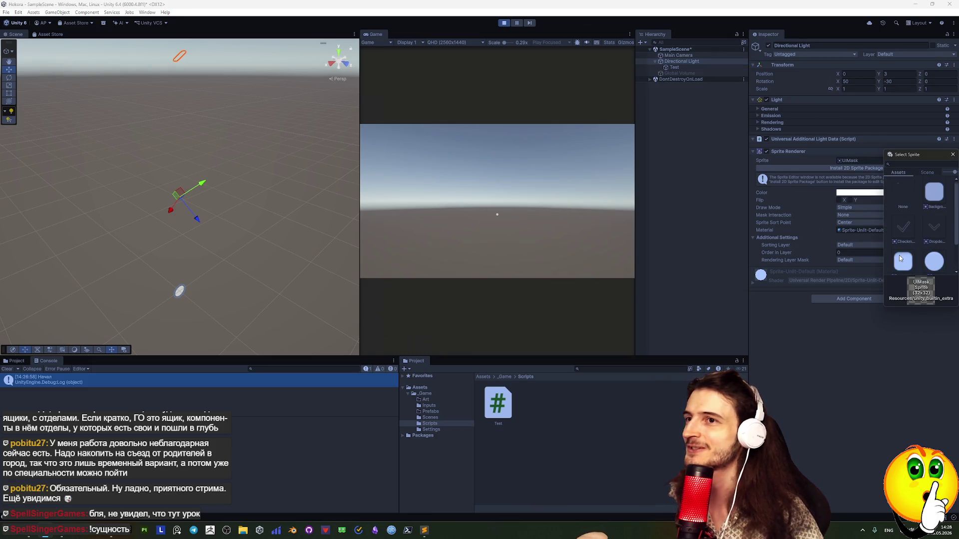
double_click(929, 199)
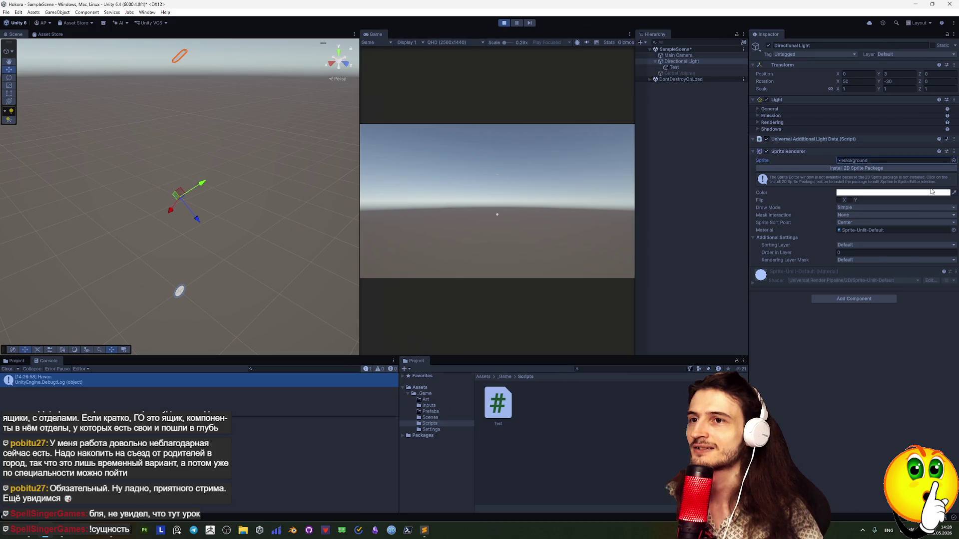
click(702, 61)
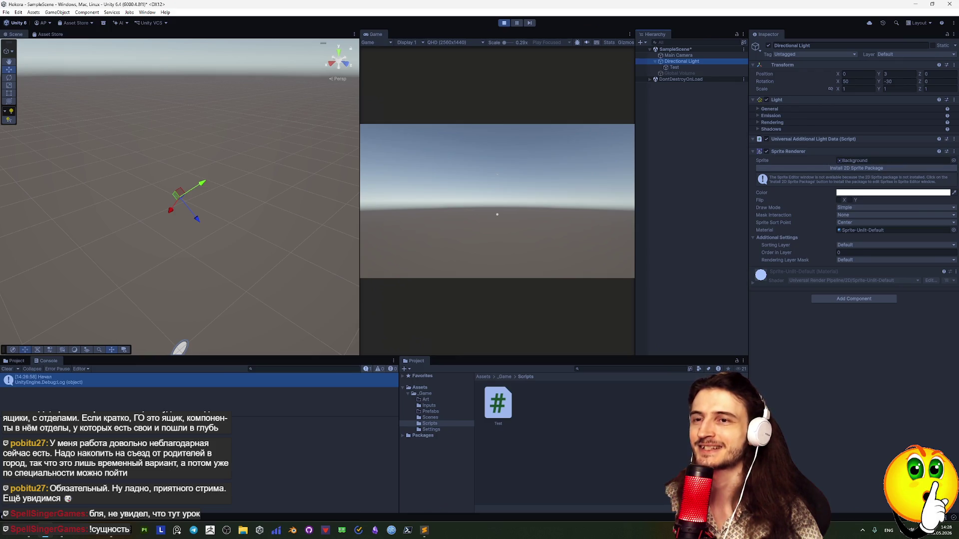
click(954, 160)
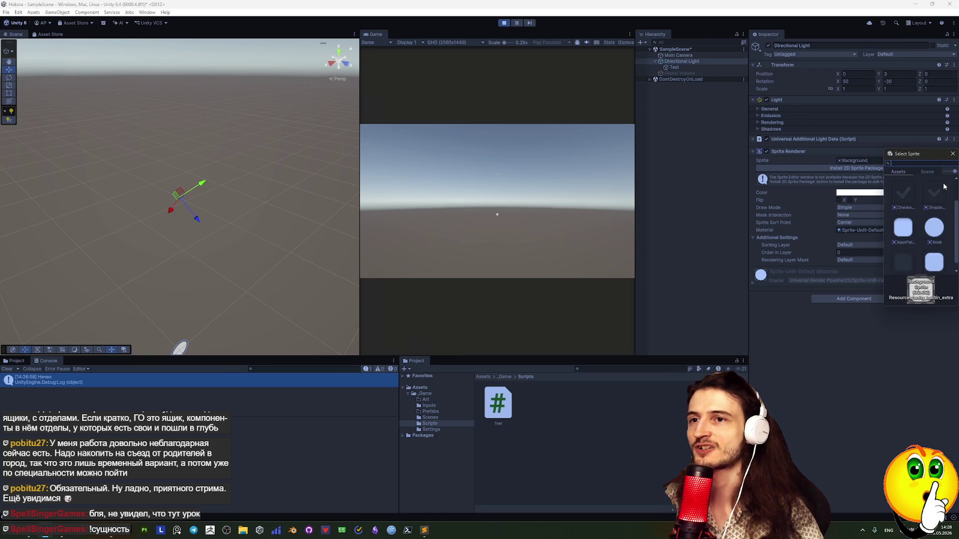
click(907, 199)
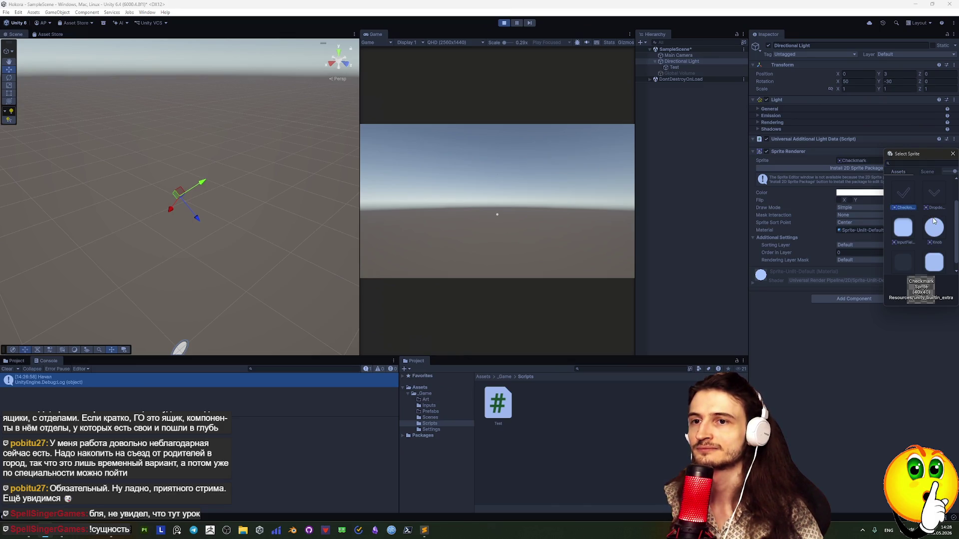
scroll(939, 199, up, 2)
click(941, 198)
click(839, 294)
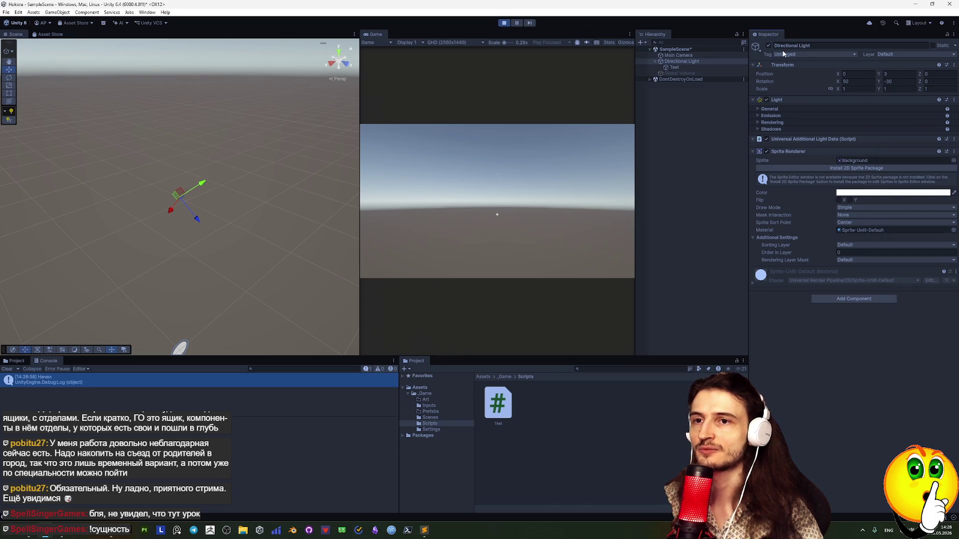
Set the Directional Light's Position Y to 0.
click(894, 74)
text(0)
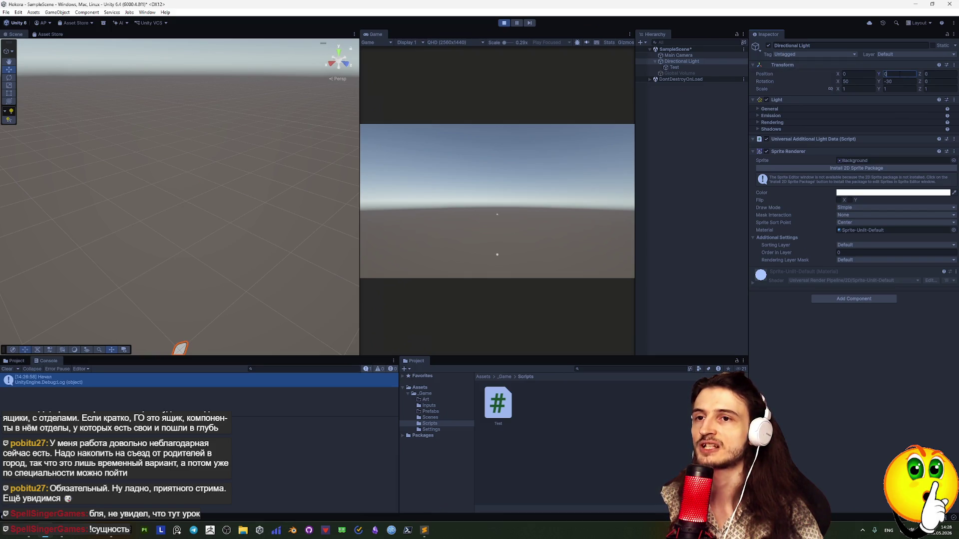
right_click(763, 75)
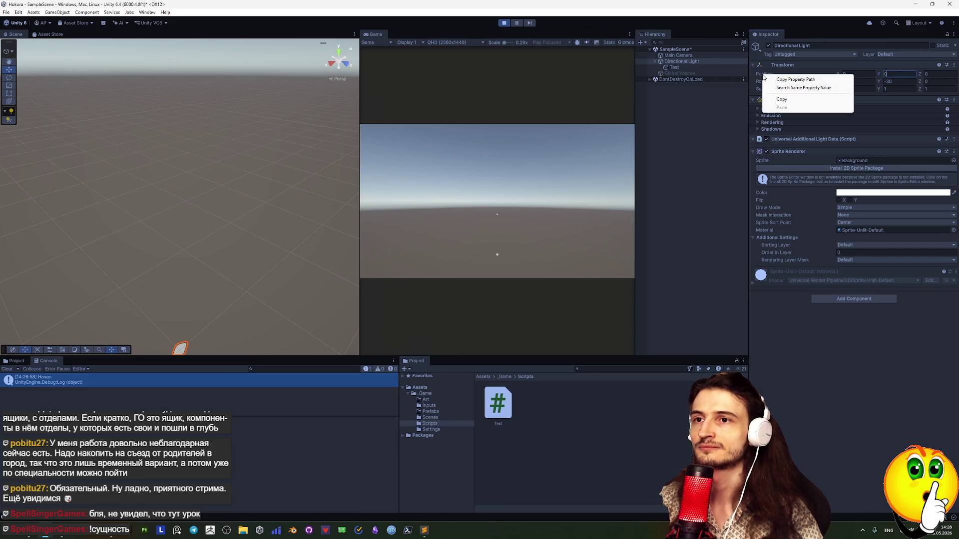
Reset the Directional Light's Transform to position 0,0,0, rotation 0,0,0 and scale 1.
click(769, 65)
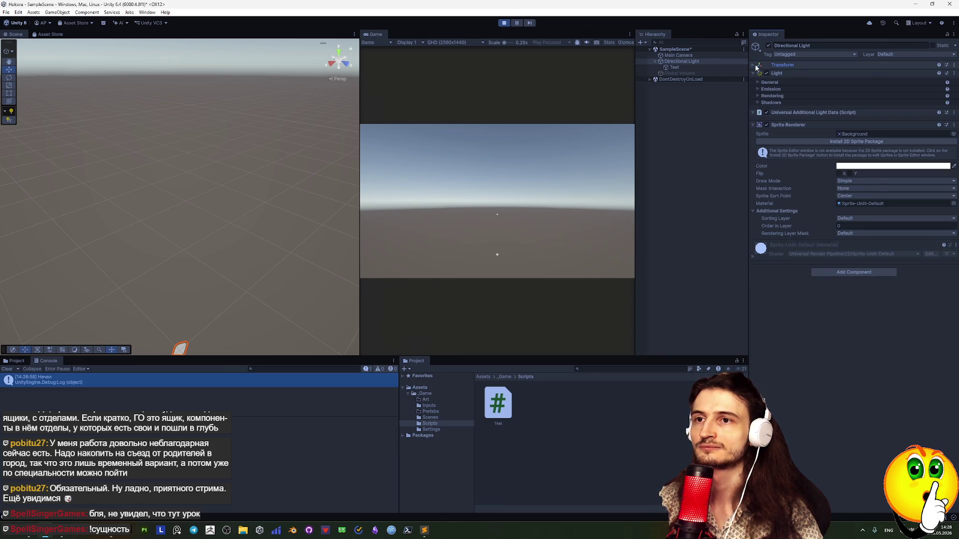
click(767, 66)
right_click(764, 74)
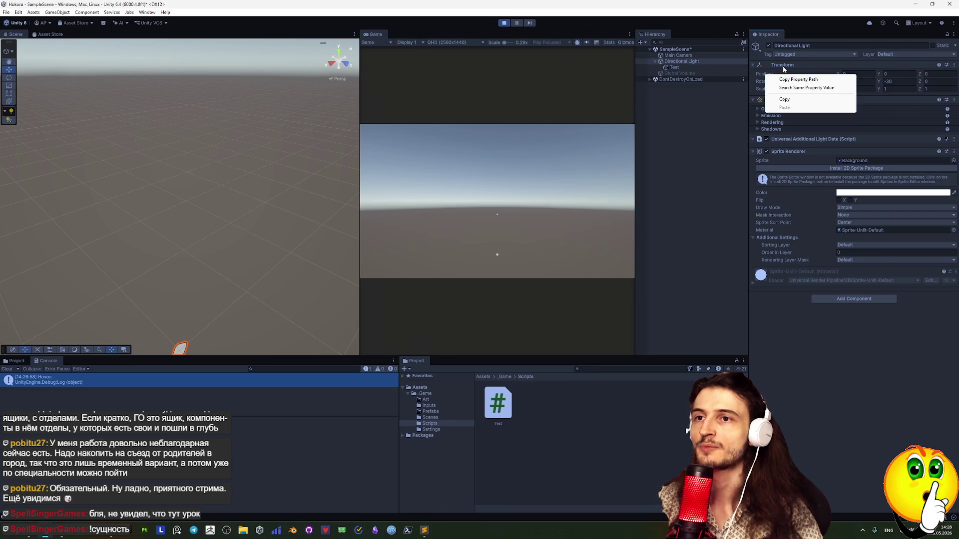
right_click(787, 66)
click(806, 69)
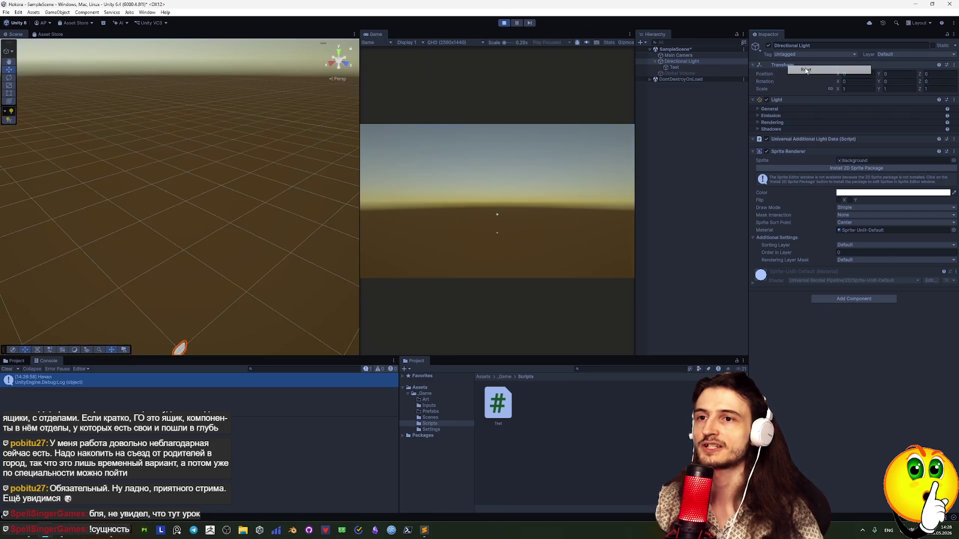
Zoom and pan the Scene view to recentre the now amber-lit objects.
scroll(187, 298, down, 5)
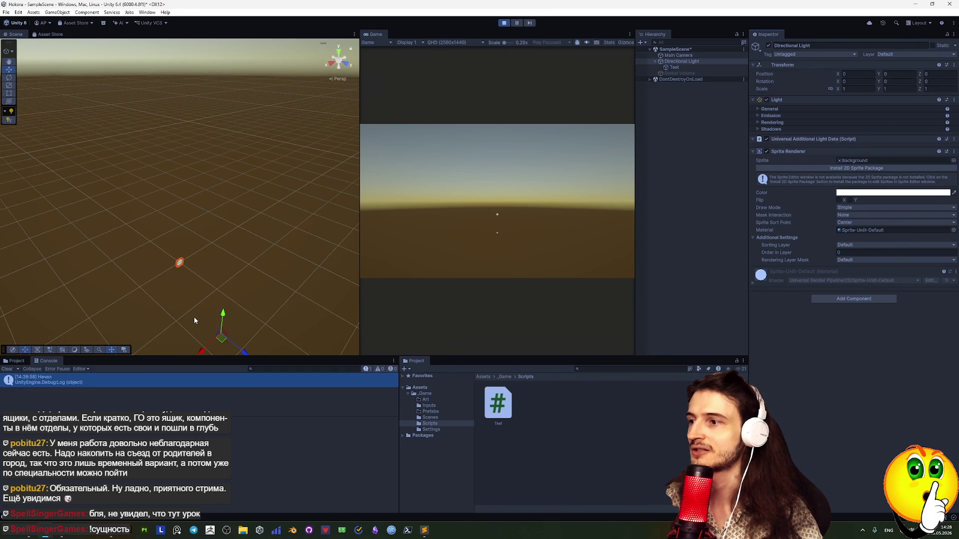
scroll(194, 317, down, 3)
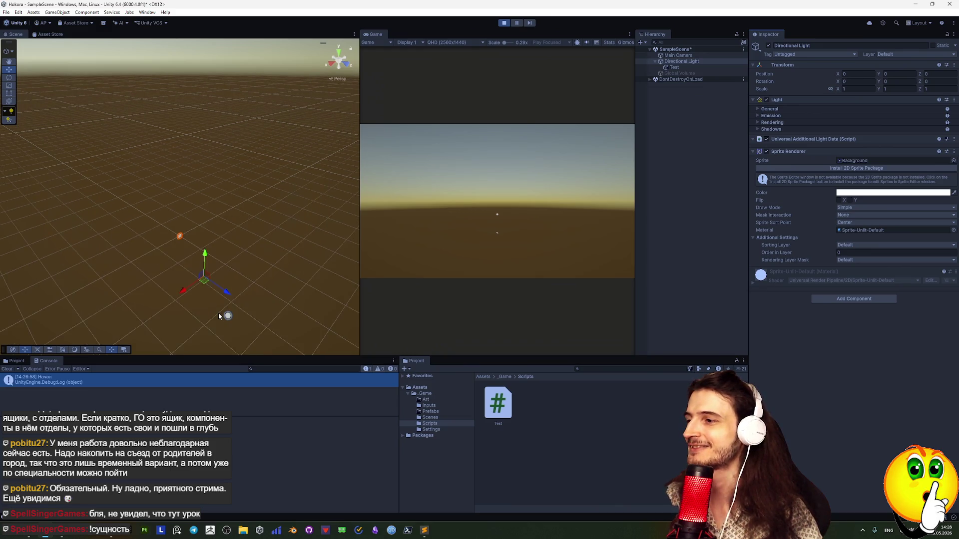
mouse_move(200, 280)
mouse_down()
mouse_move(206, 295)
mouse_move(217, 201)
mouse_move(238, 219)
mouse_move(256, 204)
mouse_move(151, 206)
mouse_up()
scroll(237, 218, up, 3)
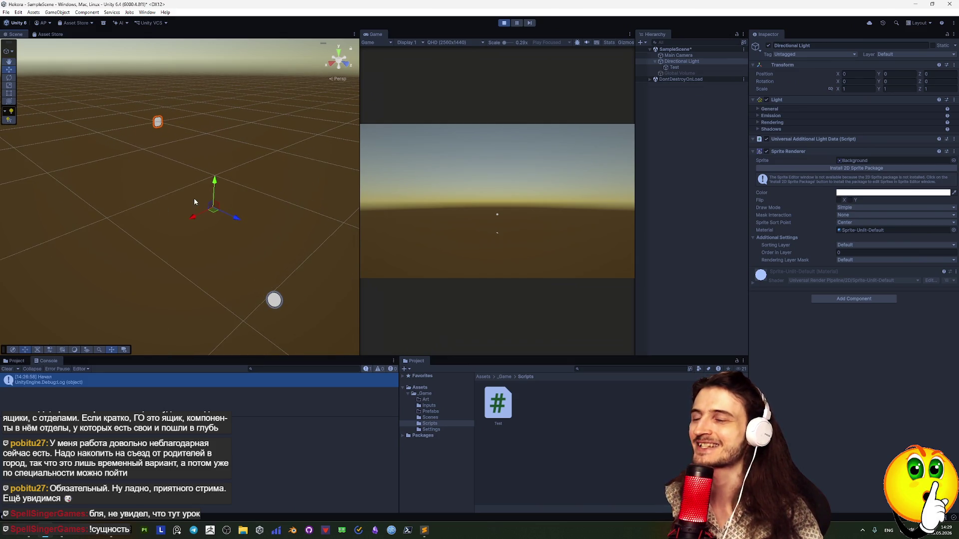
scroll(194, 198, up, 2)
drag(252, 204, 341, 201)
click(667, 68)
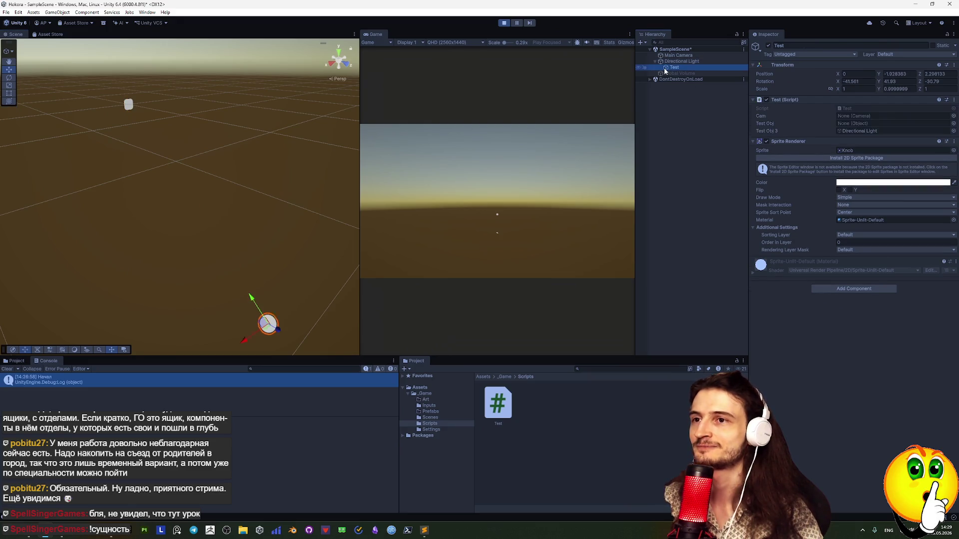
double_click(679, 70)
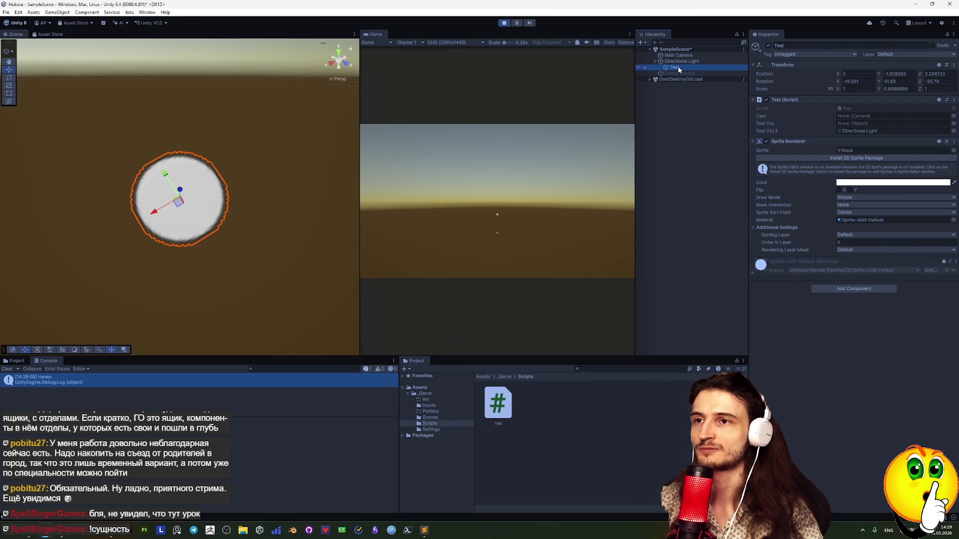
click(797, 61)
right_click(796, 63)
click(825, 70)
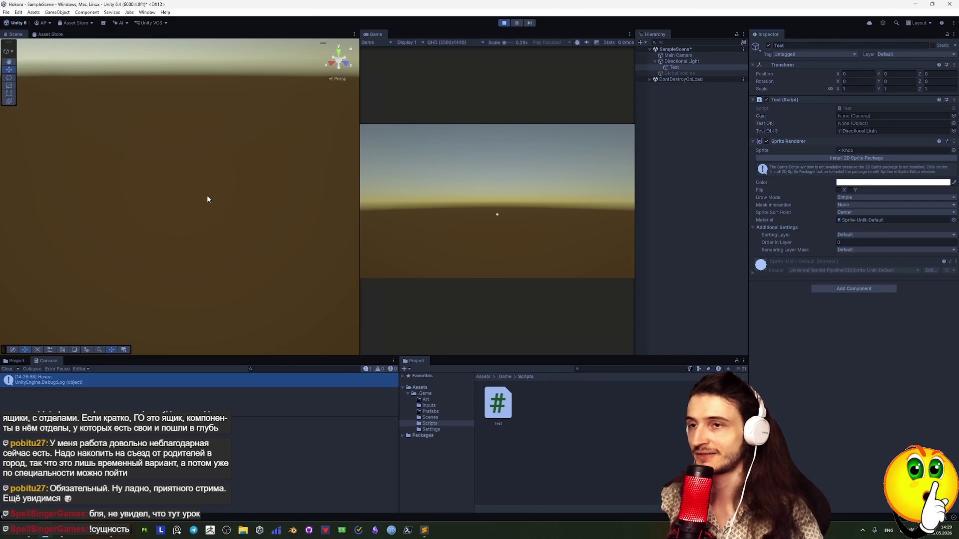
double_click(670, 67)
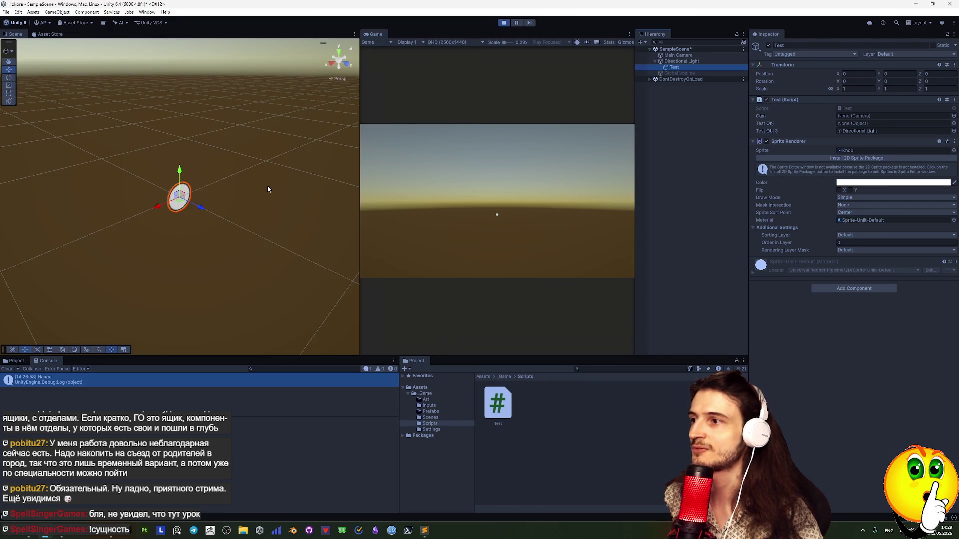
drag(198, 208, 231, 226)
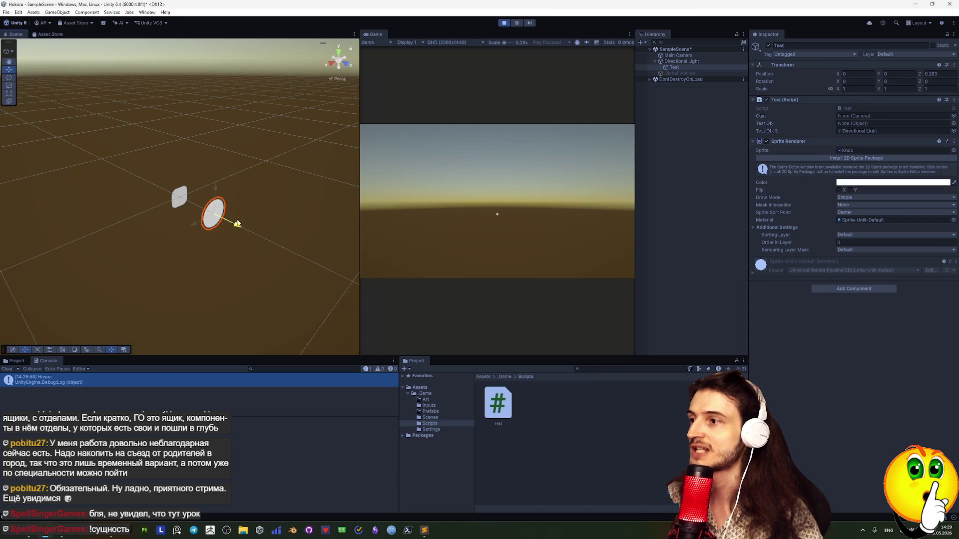
click(303, 132)
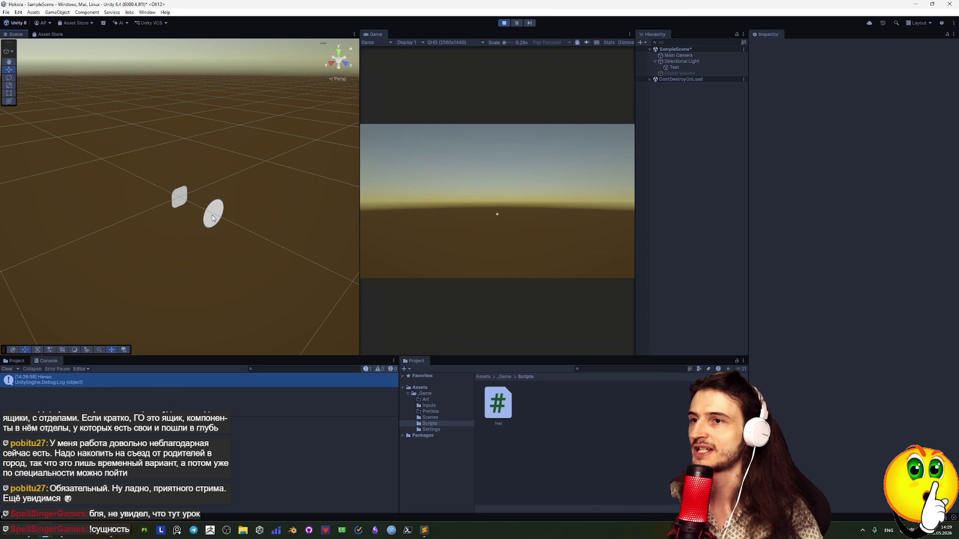
Lower the Directional Light slightly, settling its Position Y at -0.11.
drag(691, 67, 692, 62)
click(692, 61)
click(797, 64)
click(796, 64)
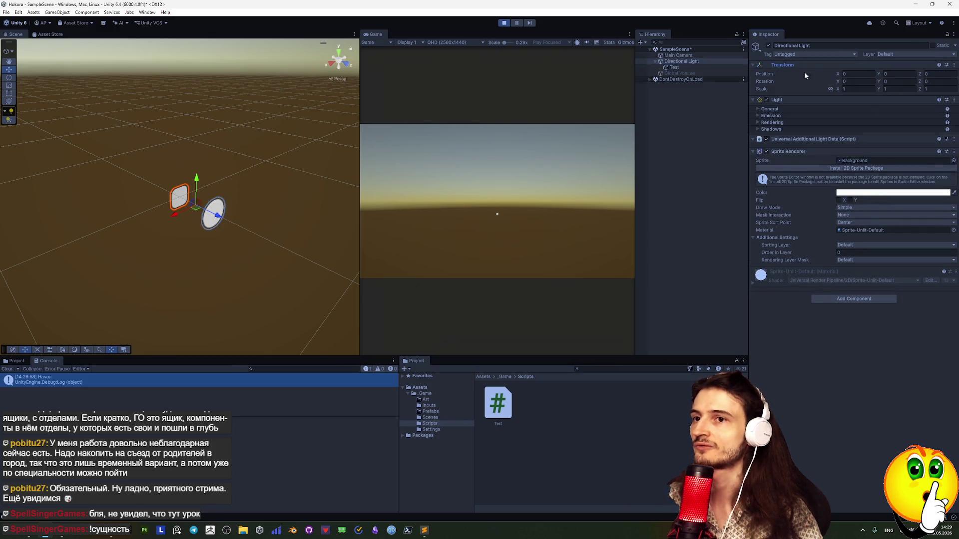
click(883, 74)
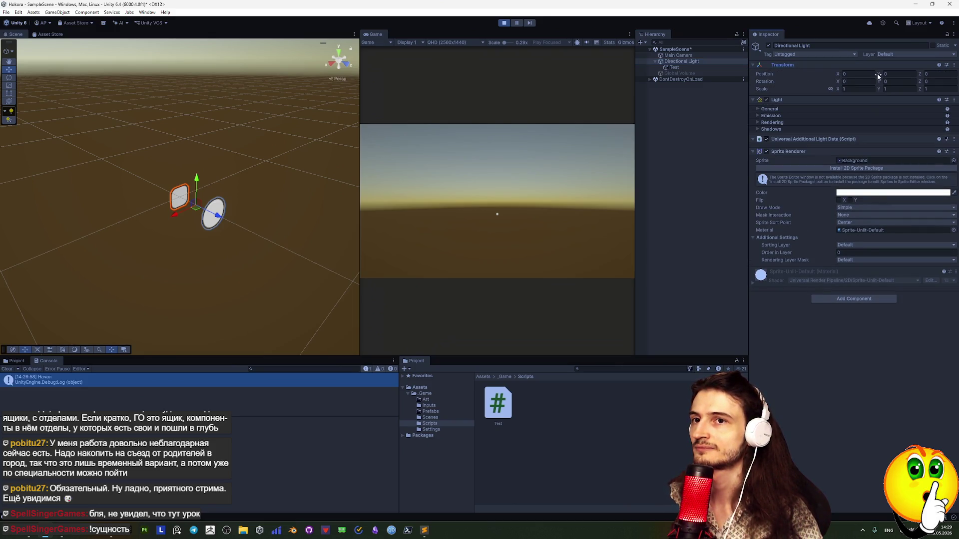
text(-1.53)
drag(850, 74, 866, 74)
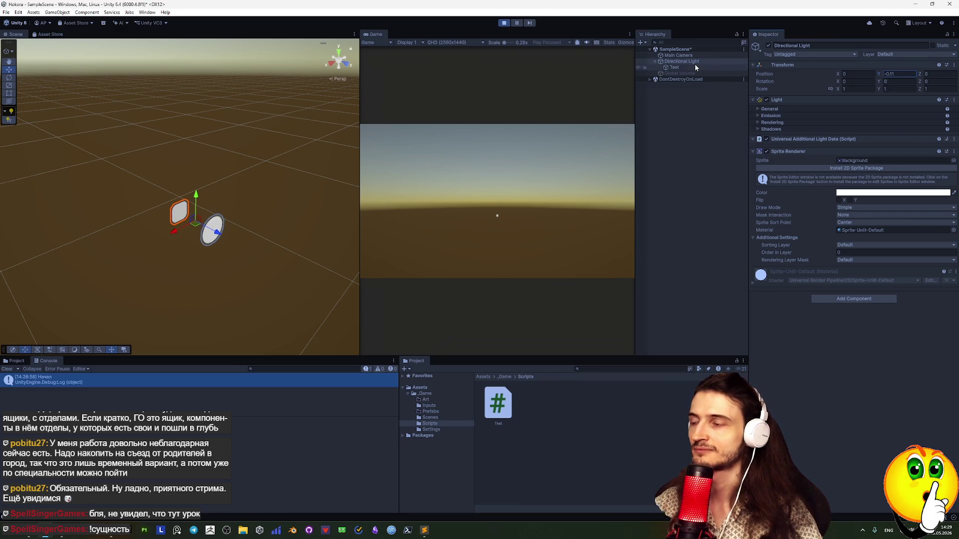
Move the Test oval above the light's square sprite, to X -0.476, Z -0.951.
click(684, 55)
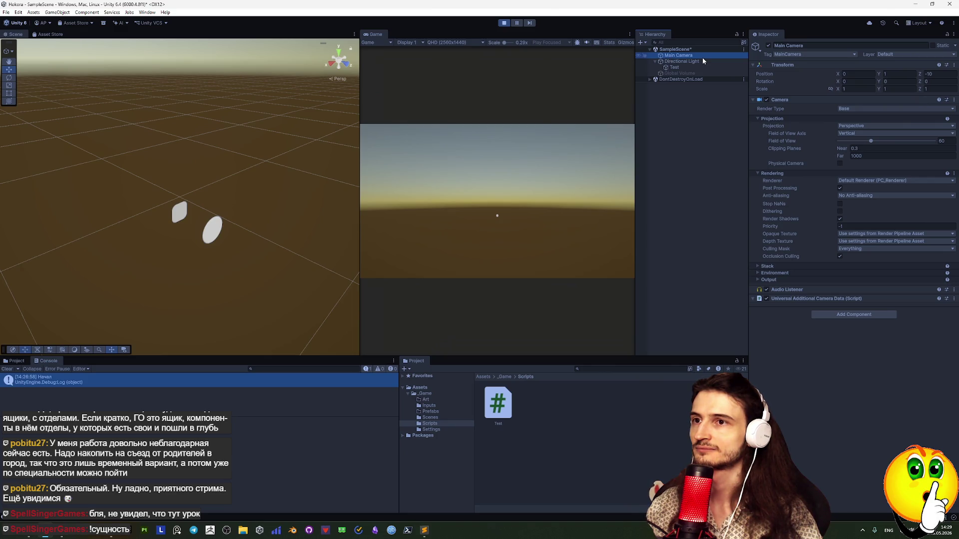
click(210, 234)
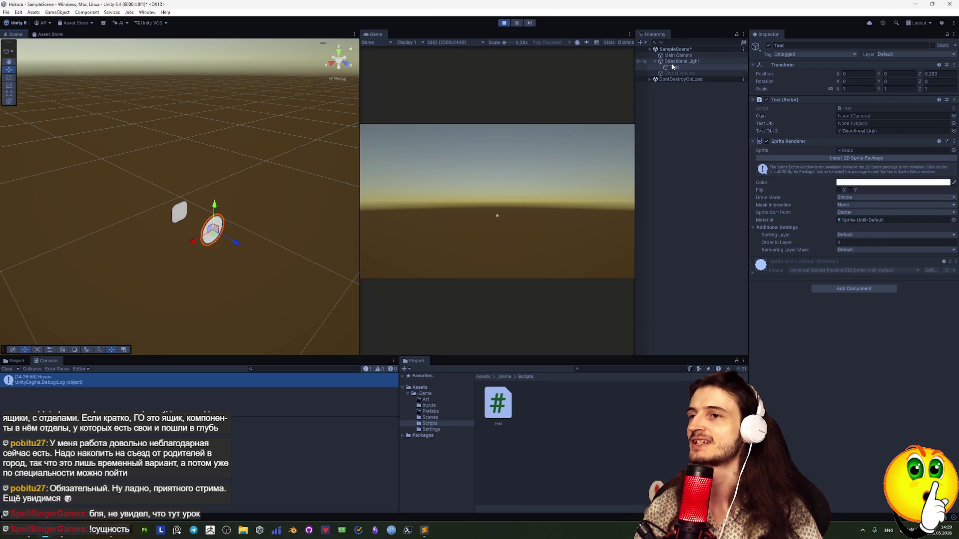
click(172, 214)
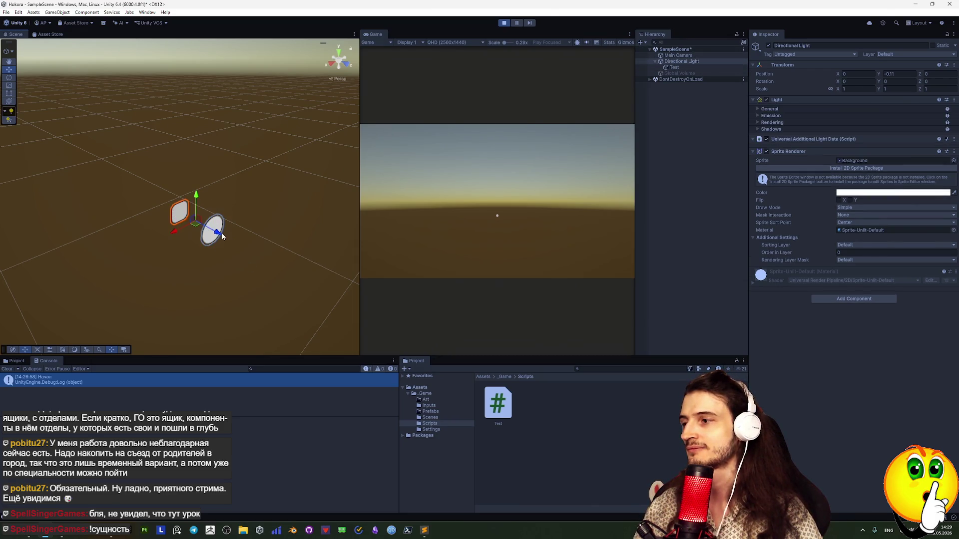
click(220, 241)
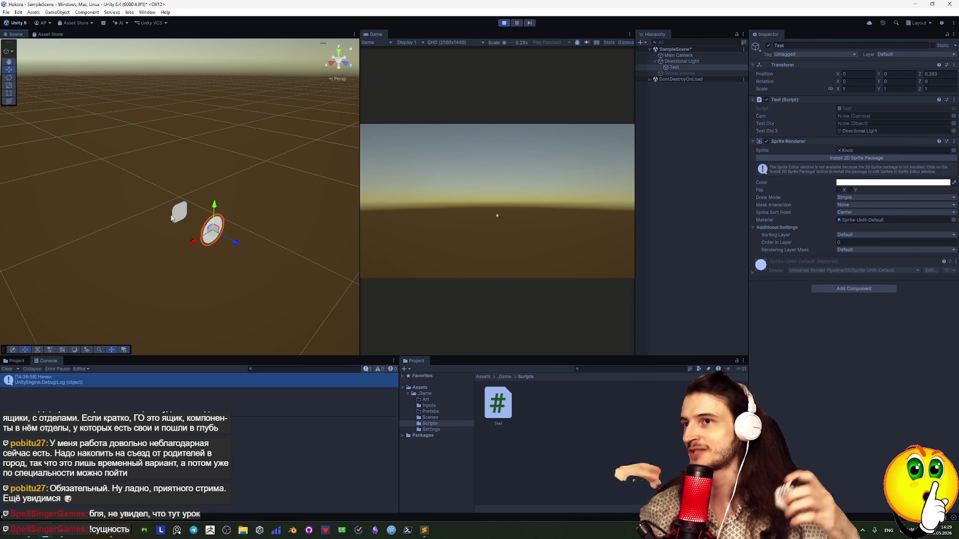
click(179, 213)
click(219, 227)
mouse_move(238, 242)
mouse_down()
mouse_move(185, 241)
mouse_move(253, 208)
mouse_move(279, 213)
mouse_move(212, 190)
mouse_up()
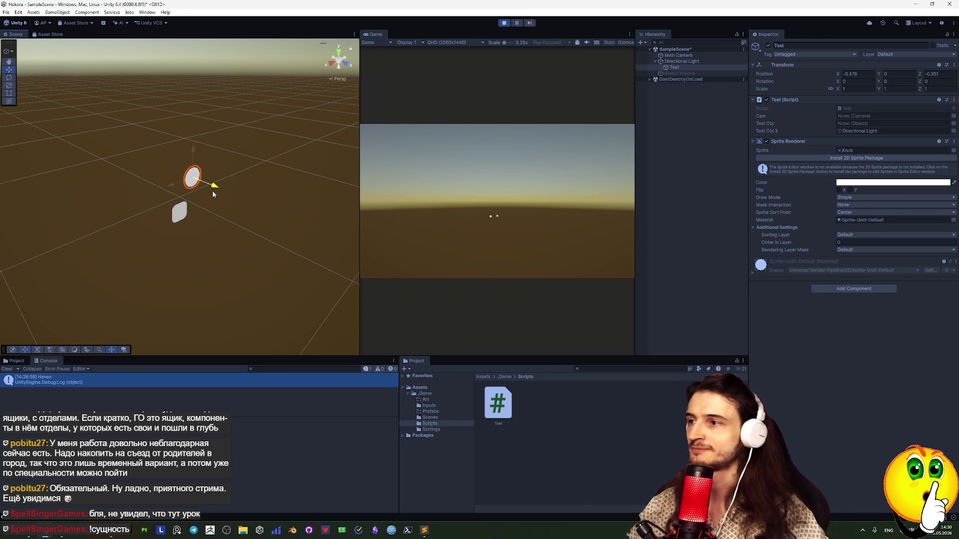
click(252, 223)
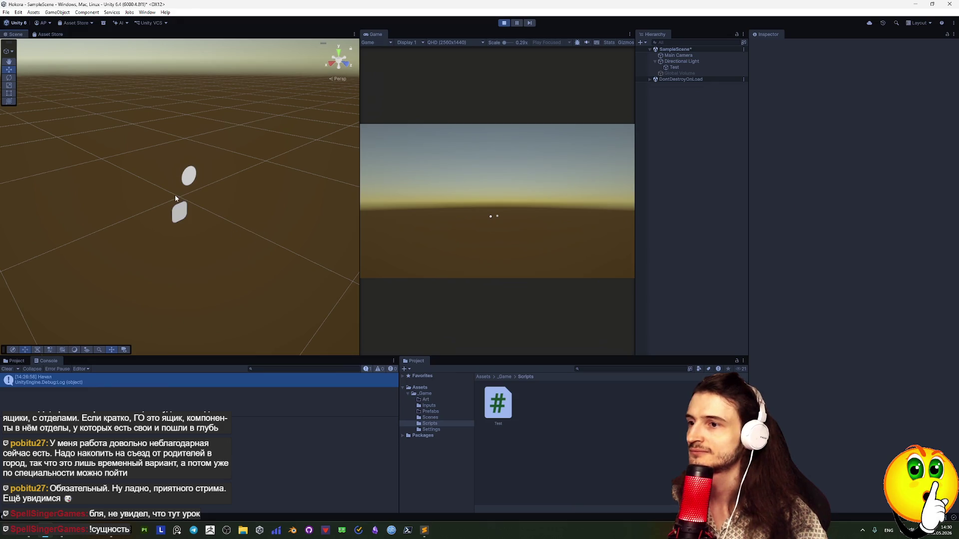
click(177, 210)
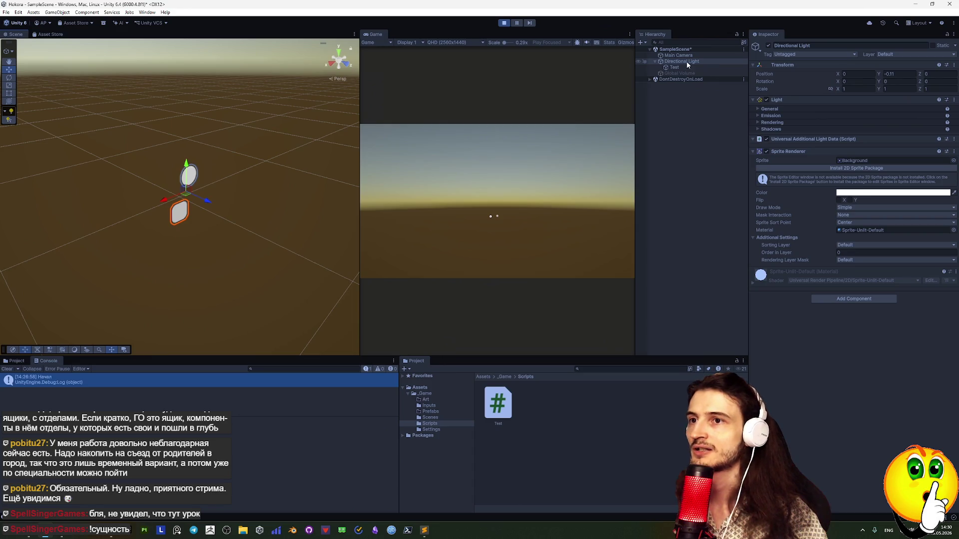
Drag the Directional Light, with Test following, to Y 0.03 and Z 0.117.
mouse_move(206, 199)
mouse_down()
mouse_move(234, 213)
mouse_move(182, 205)
mouse_move(272, 229)
mouse_move(349, 284)
mouse_move(43, 169)
mouse_move(356, 330)
mouse_move(275, 269)
mouse_move(344, 307)
mouse_move(205, 239)
mouse_up()
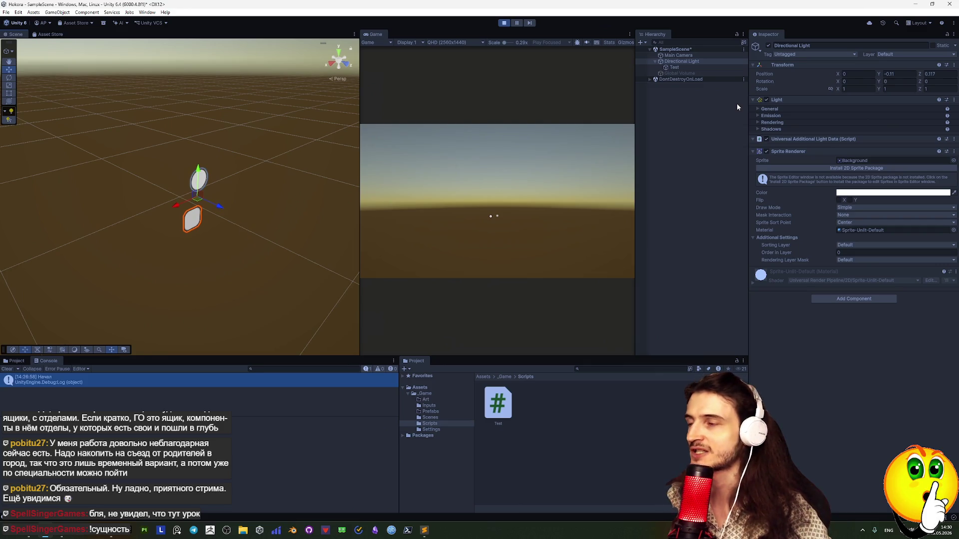
mouse_move(198, 171)
mouse_down()
mouse_move(213, 4)
mouse_move(201, 317)
mouse_move(152, 187)
mouse_move(161, 25)
mouse_move(167, 236)
mouse_move(233, 251)
mouse_move(92, 222)
mouse_move(162, 211)
mouse_move(192, 130)
mouse_move(208, 125)
mouse_move(219, 187)
mouse_up()
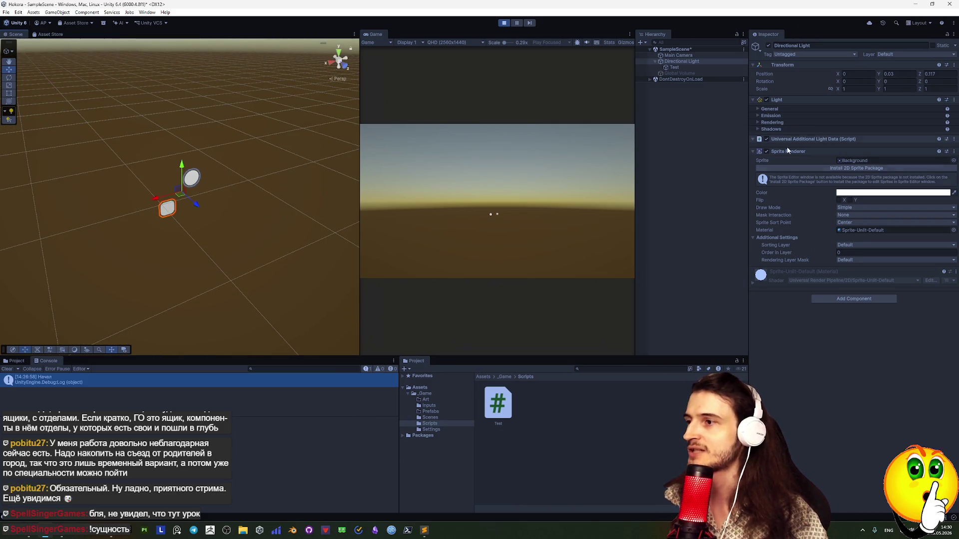
click(503, 23)
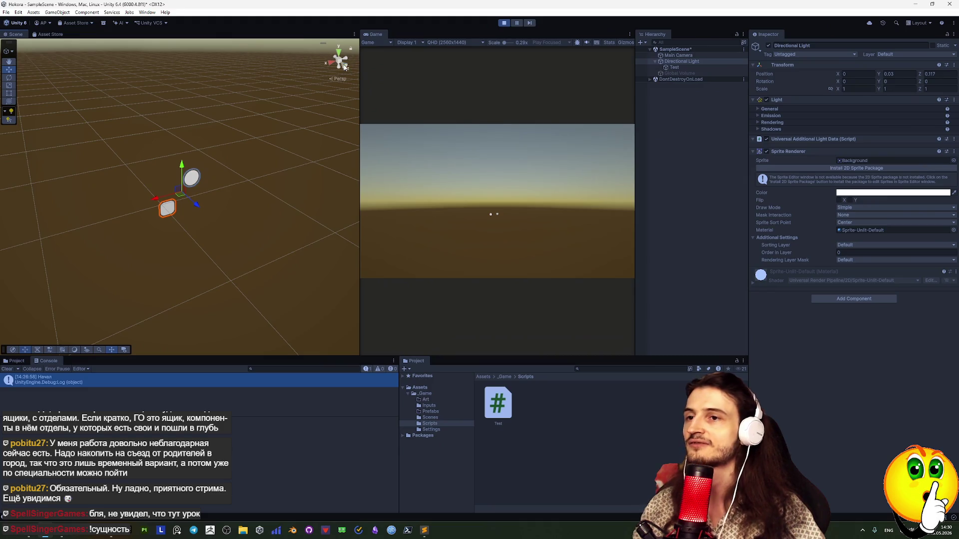
click(354, 34)
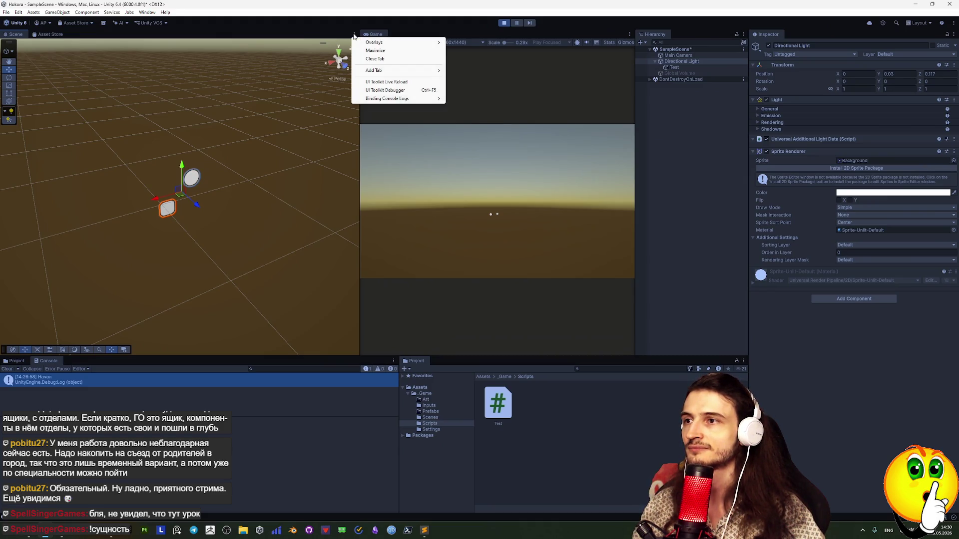
Drag Test out of Directional Light in the Hierarchy, dropping it below Global Volume.
click(665, 68)
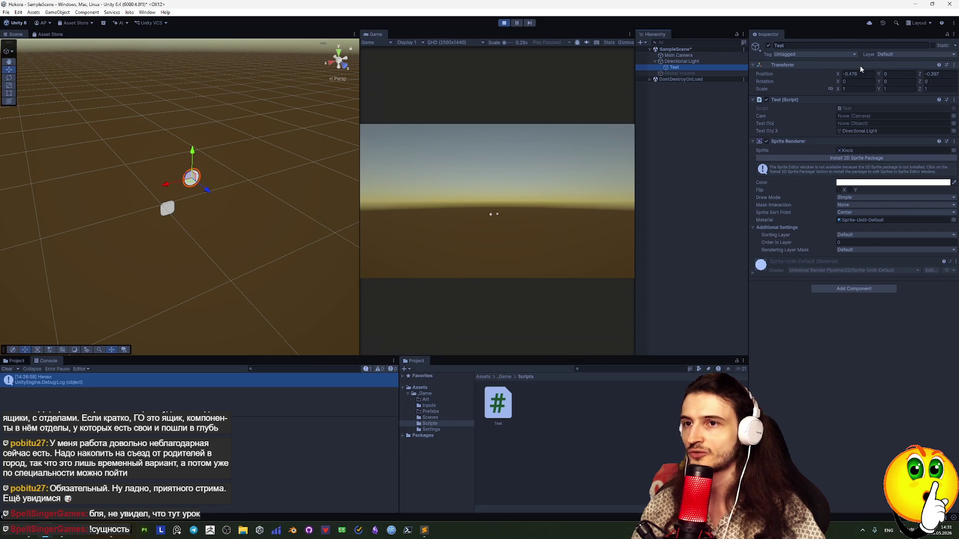
click(954, 65)
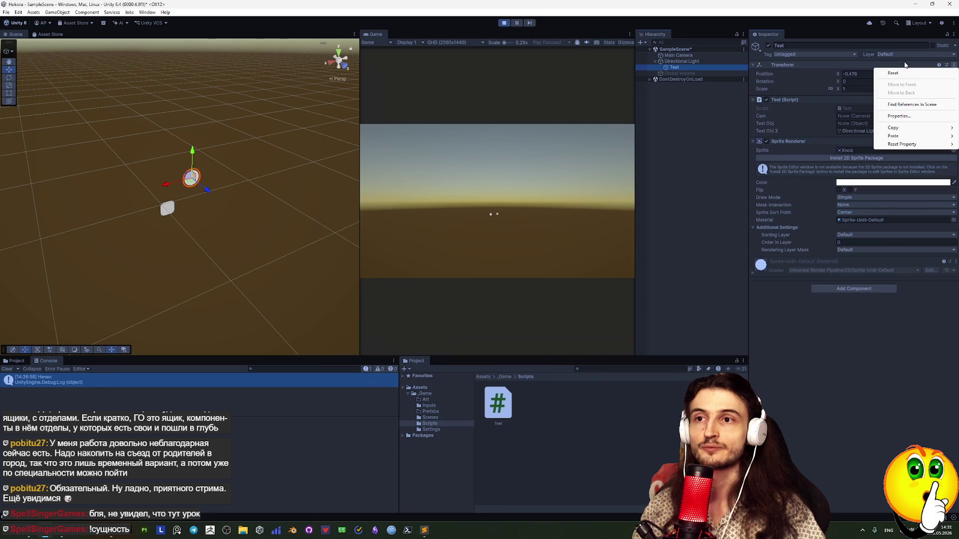
click(844, 70)
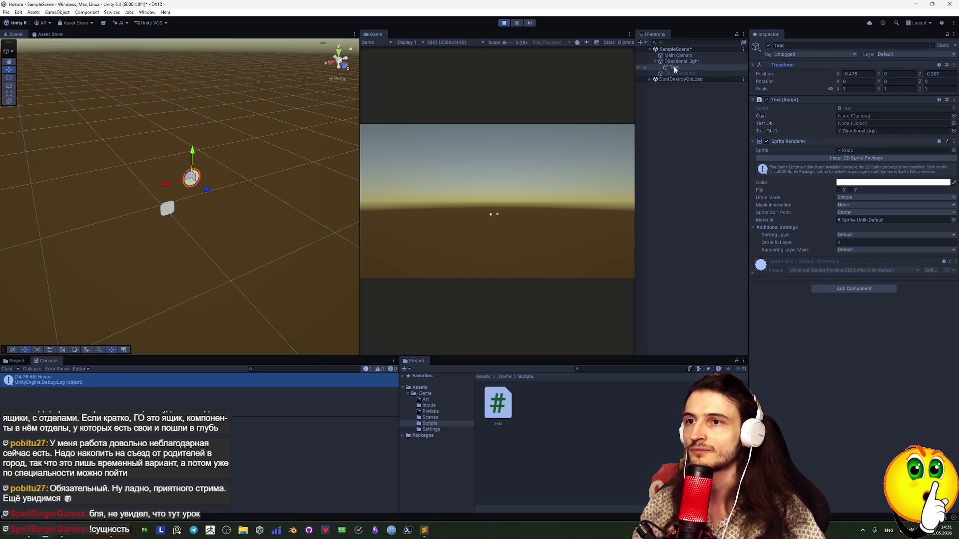
mouse_move(673, 67)
mouse_down()
mouse_move(673, 87)
mouse_move(673, 79)
mouse_up()
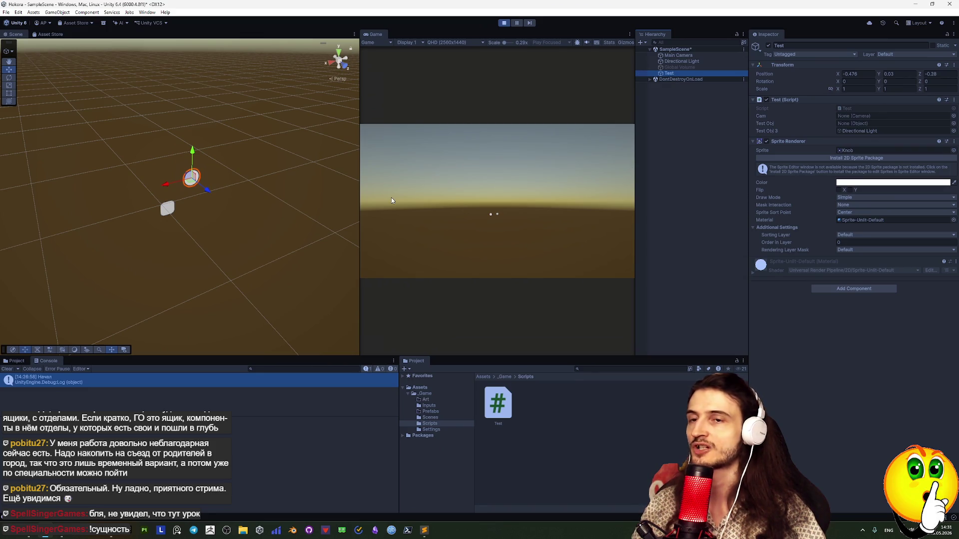
click(852, 74)
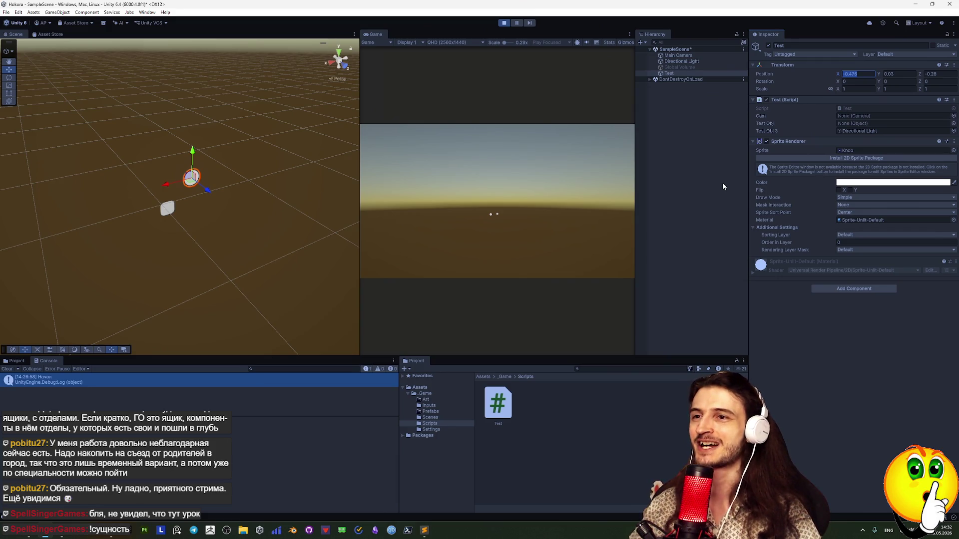
click(872, 88)
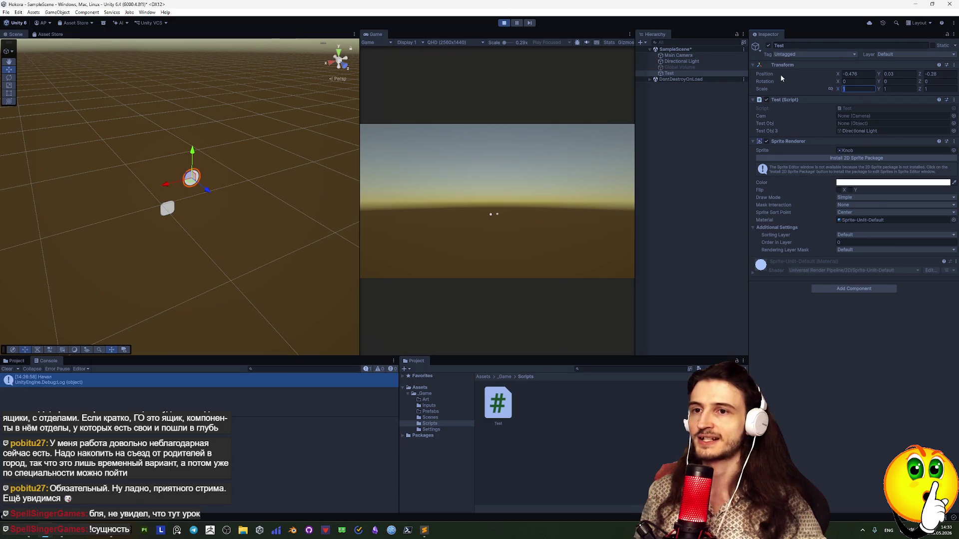
In Rider's Test.cs, insert an empty private void Update() method below Start().
key(alt+Tab)
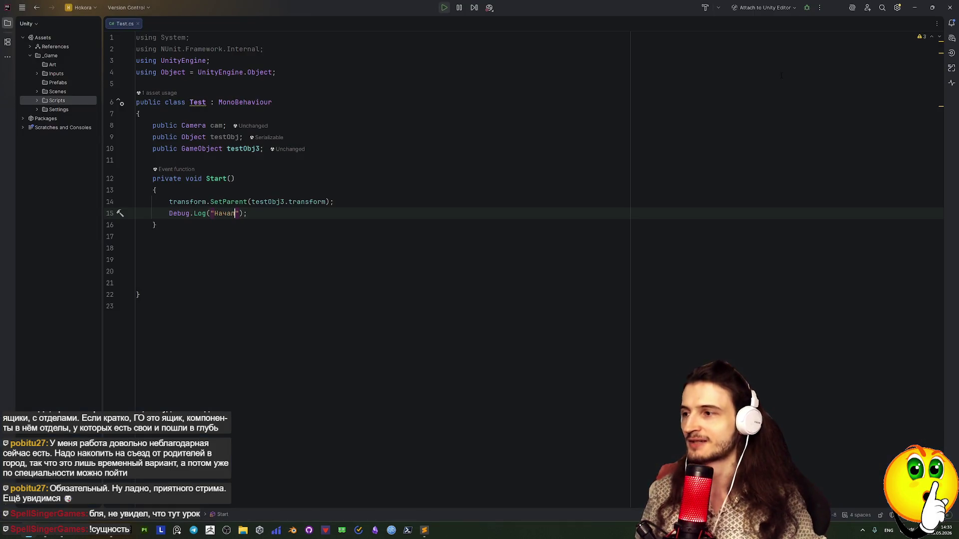
key(Down)
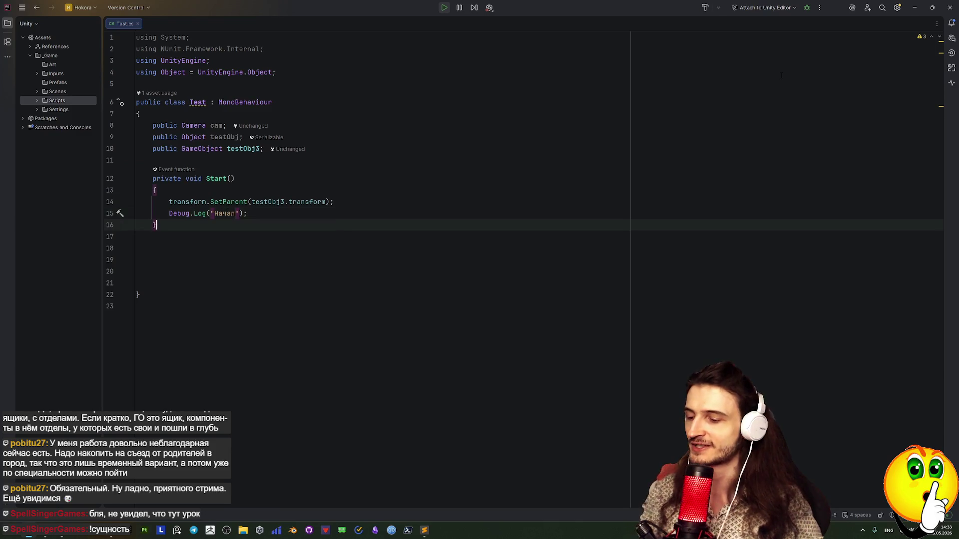
key(Return)
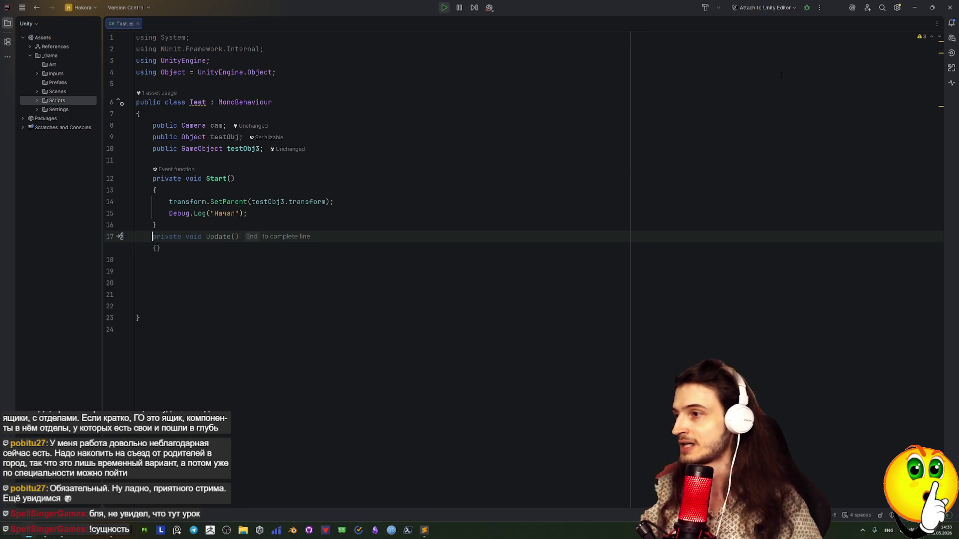
key(End)
key(Return)
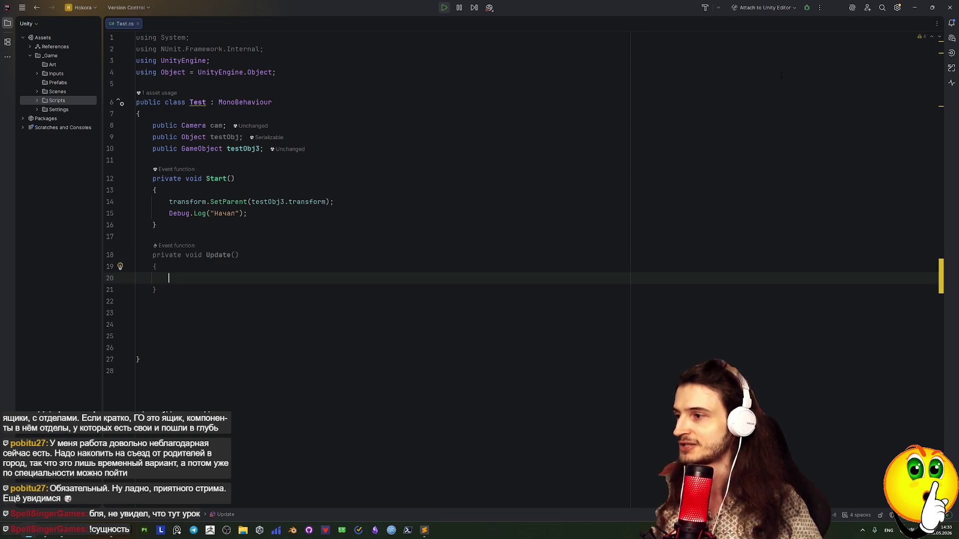
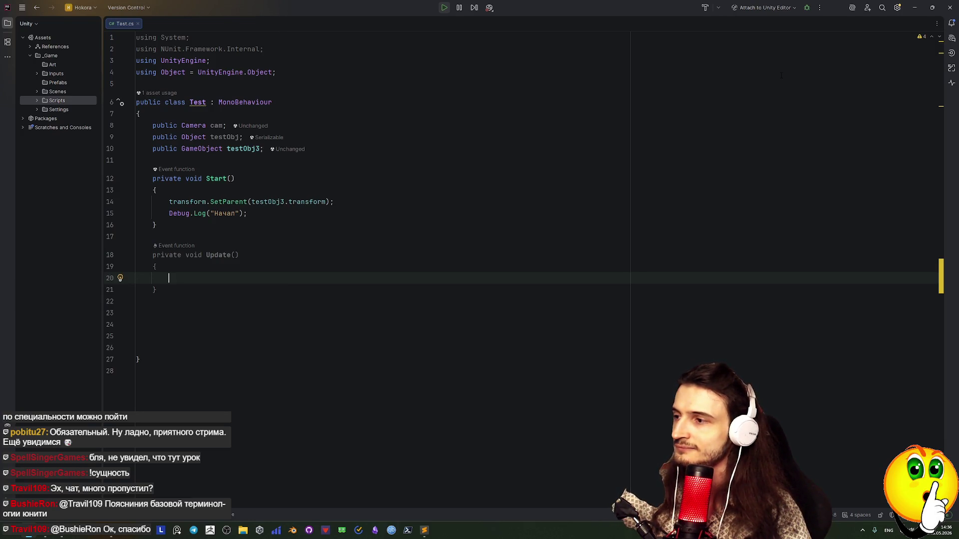
On the empty Update line, write `transform.position =` after briefly trying `+=`.
key(Tab)
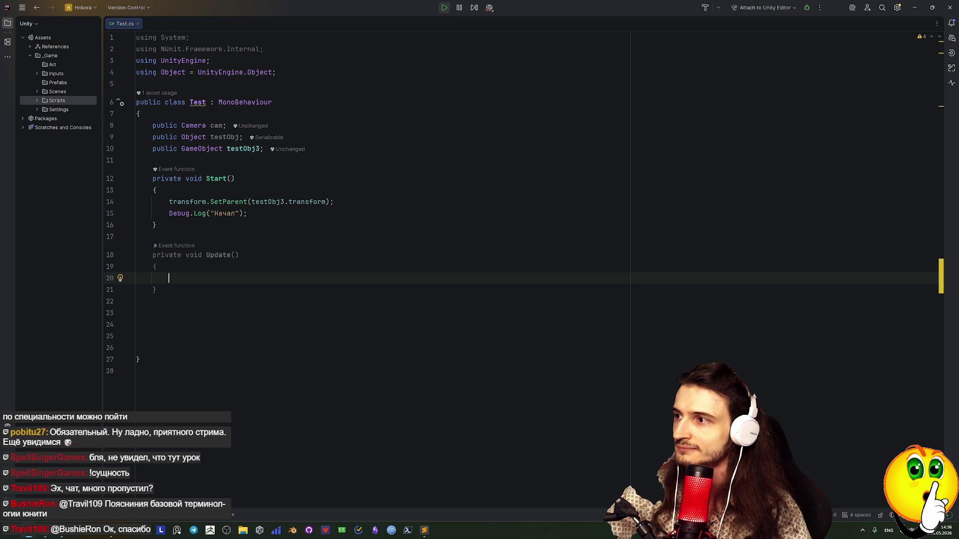
text(tr)
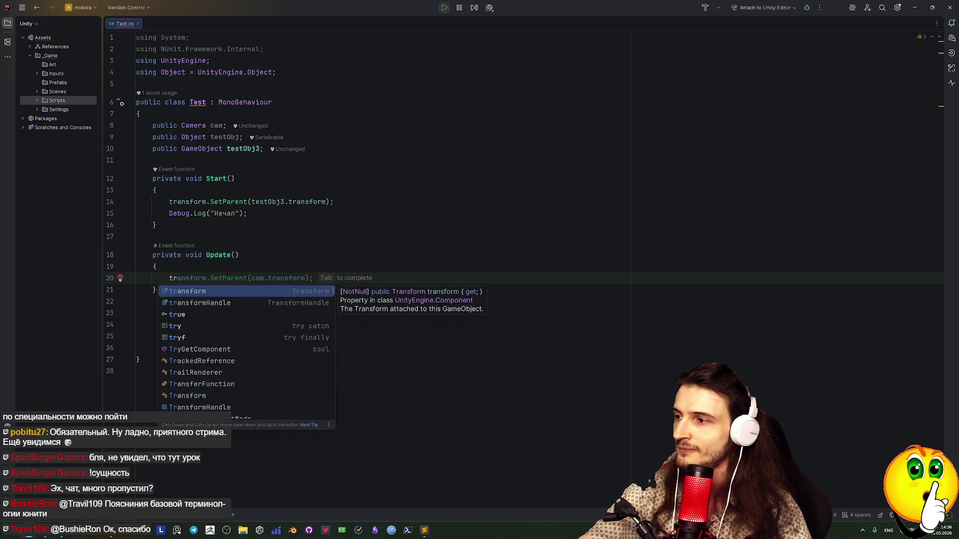
text(a)
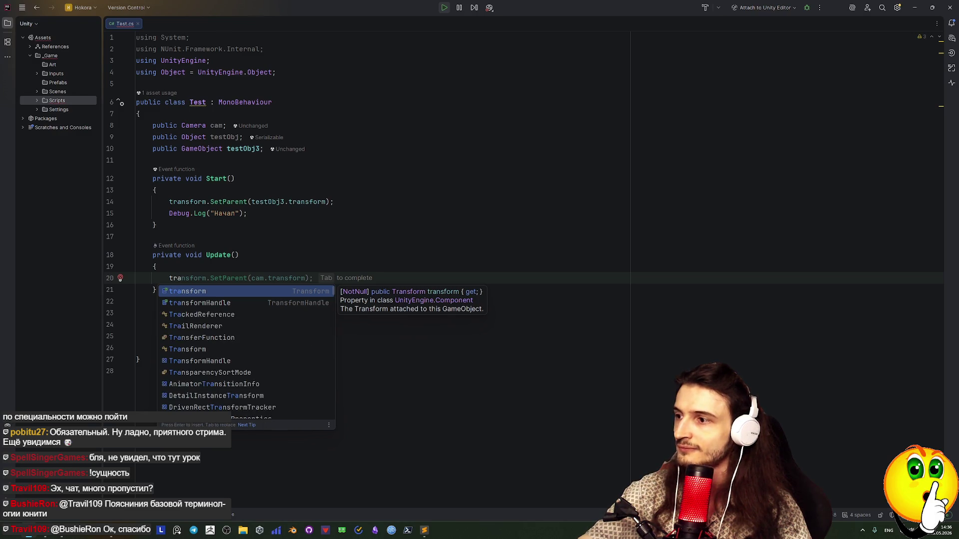
text(ns)
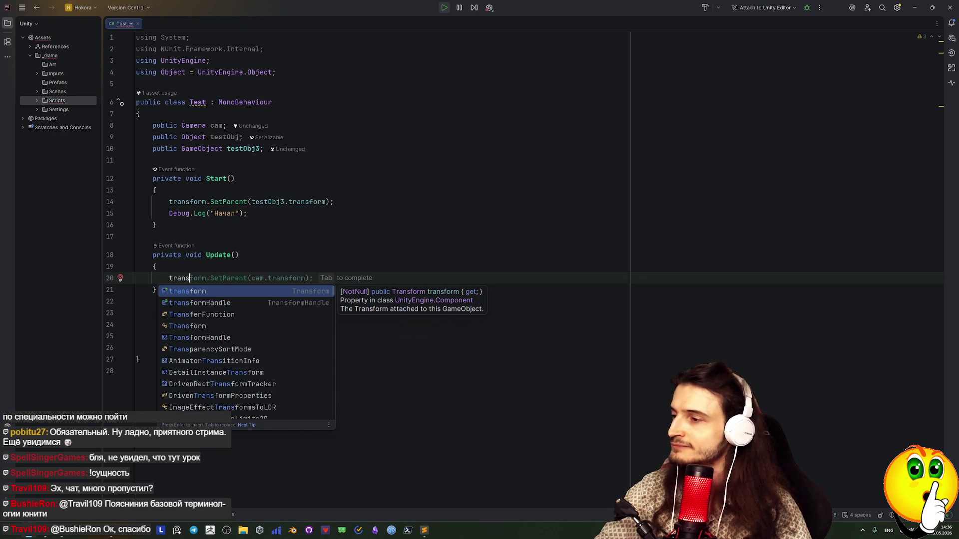
text(form.)
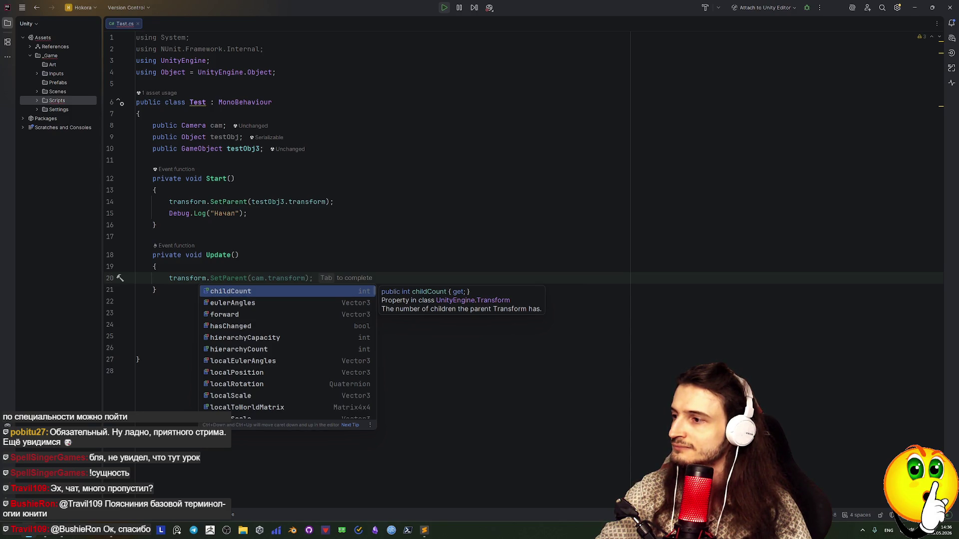
text(po)
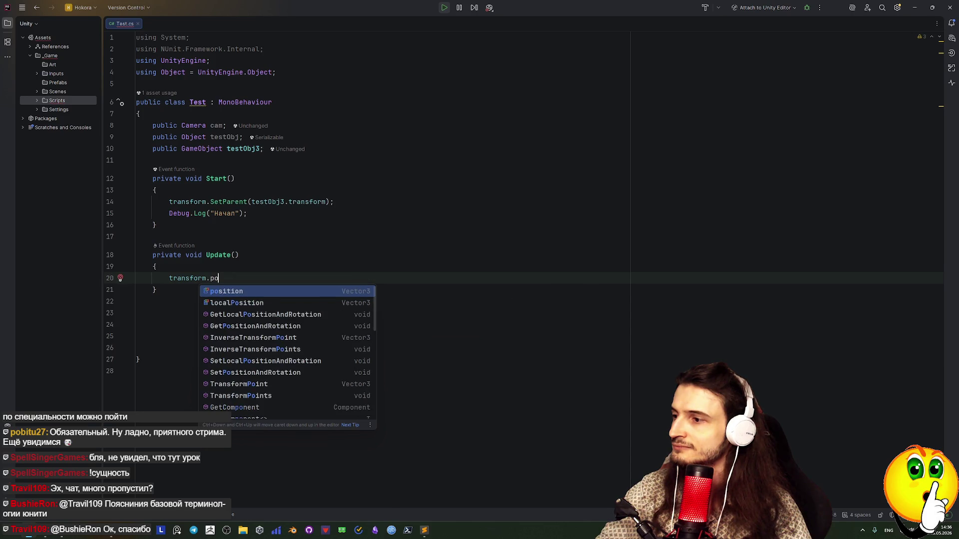
key(Return)
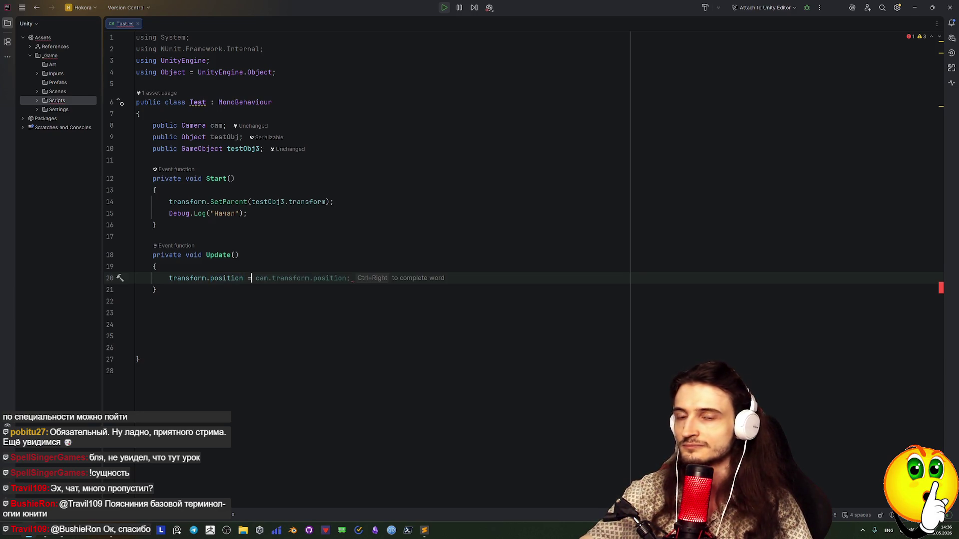
text(=)
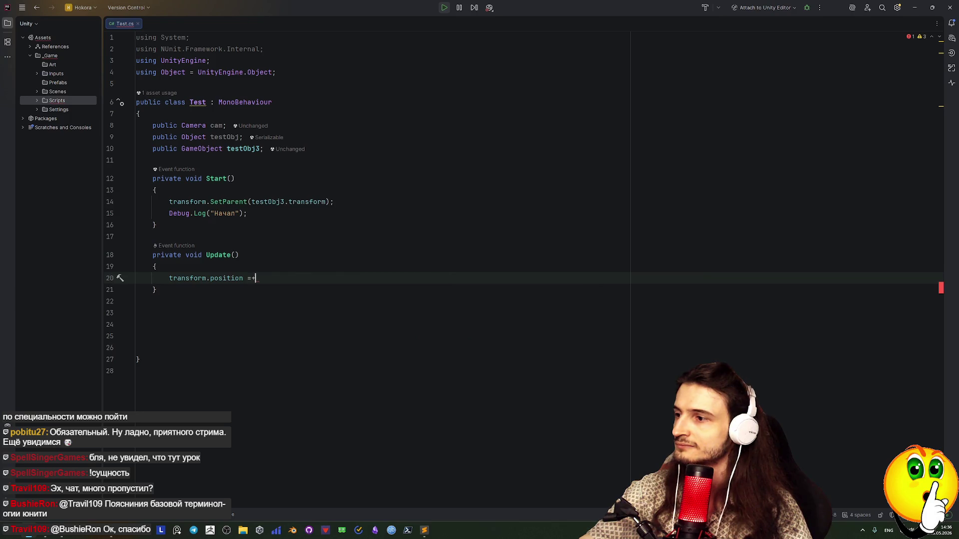
key(BackSpace)
text(+=)
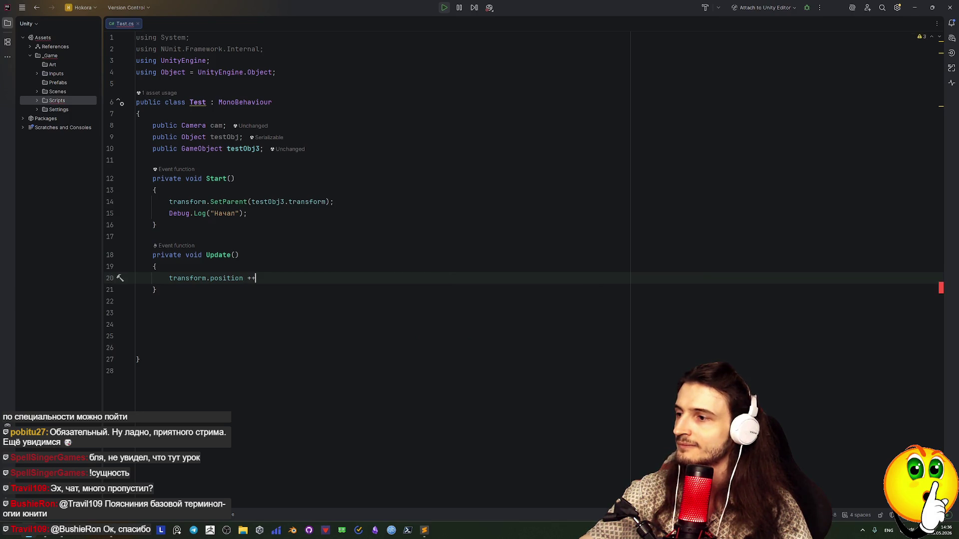
key(BackSpace)
key(BackSpace)
text(=)
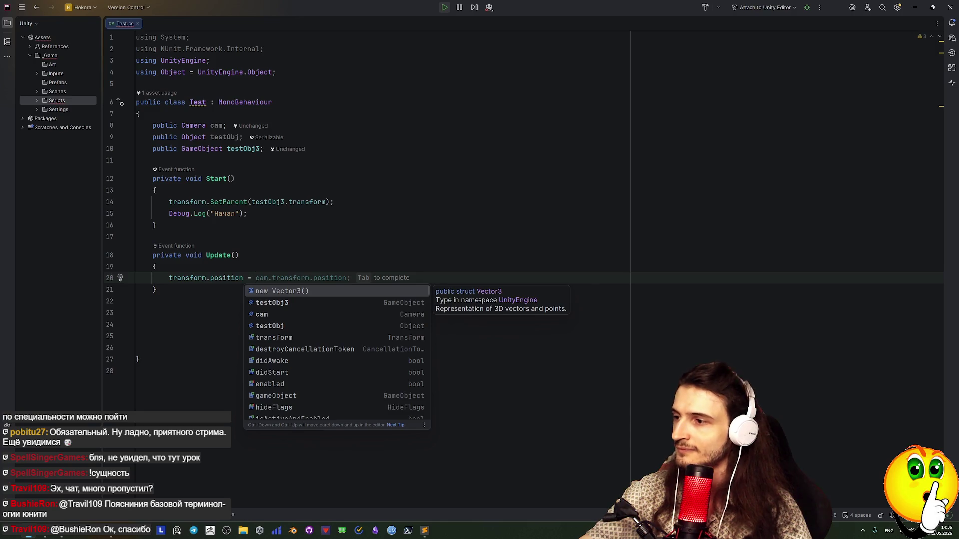
Write `transform.position ++;` in Update, then delete both plus signs, leaving `transform.position ;`.
key(Escape)
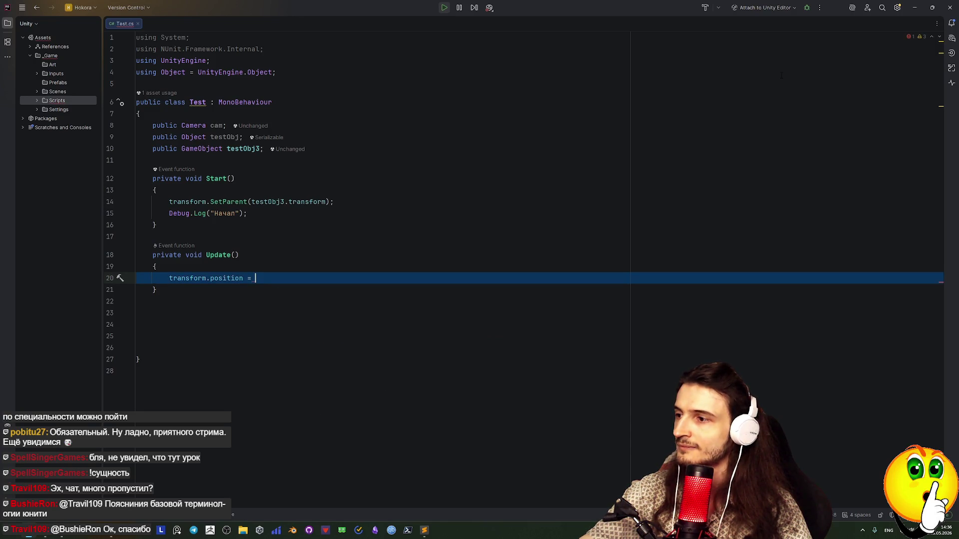
text(tra)
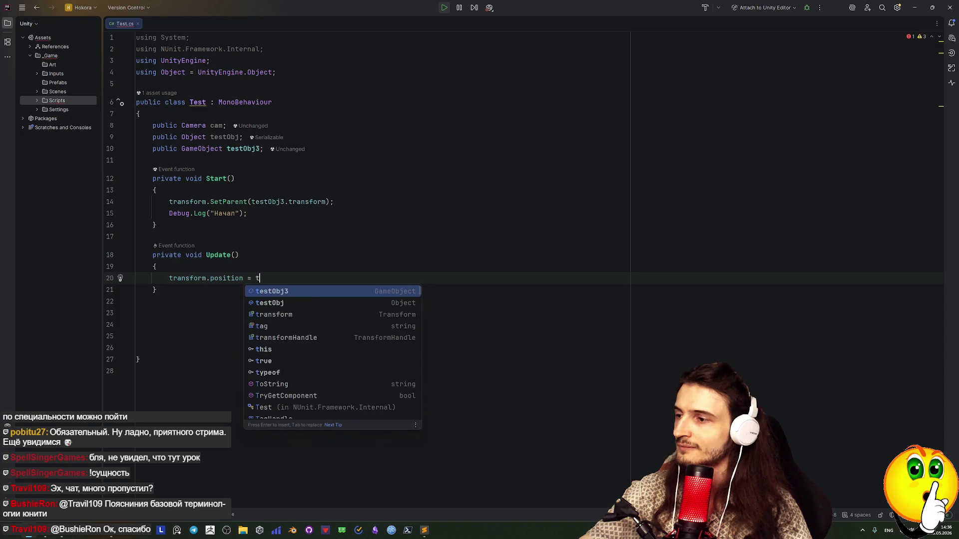
key(Escape)
key(ctrl+Right)
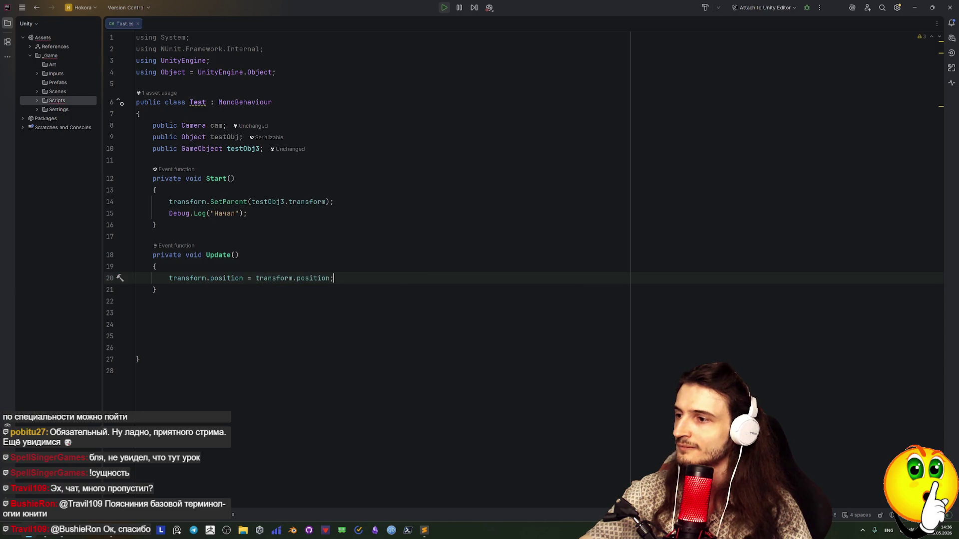
key(BackSpace)
key(BackSpace)
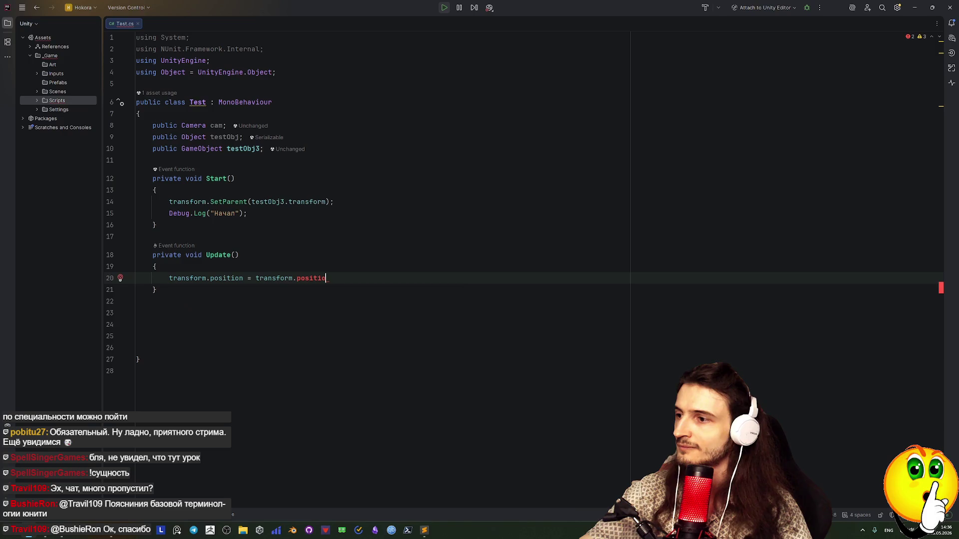
text(n)
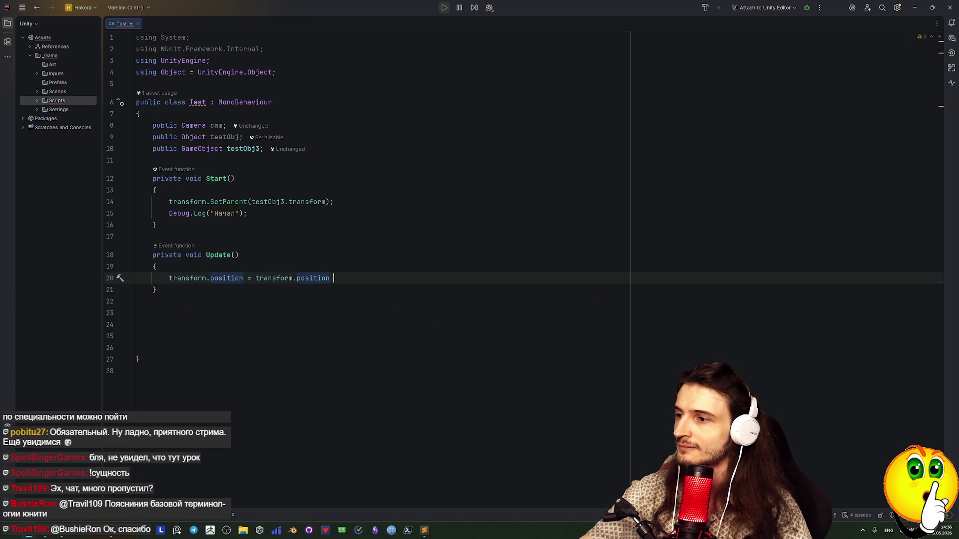
text( ++)
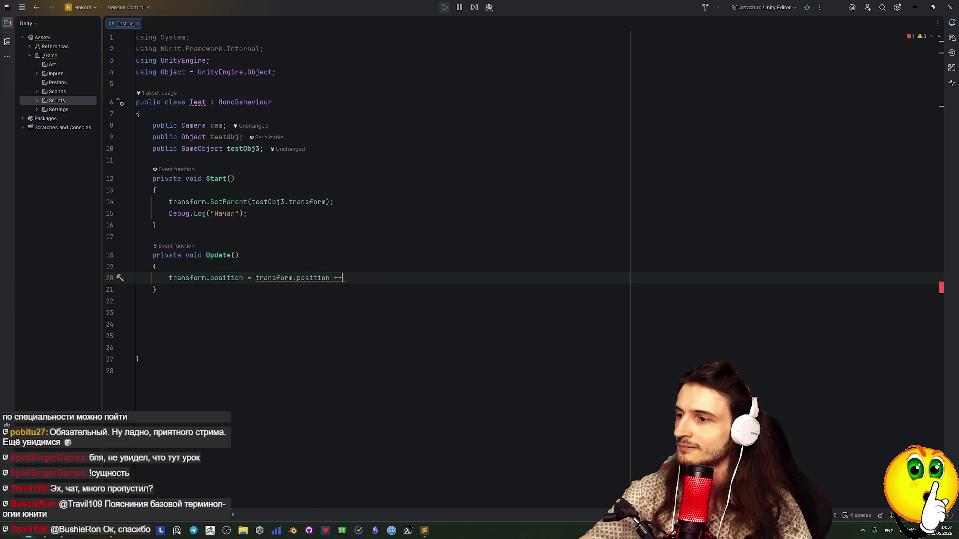
text(;)
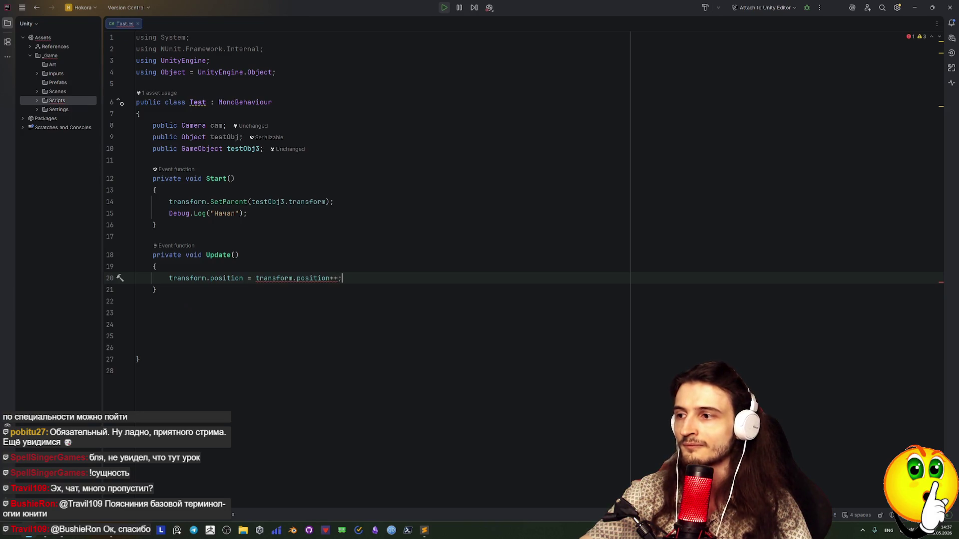
key(Left)
key(Left)
key(Left)
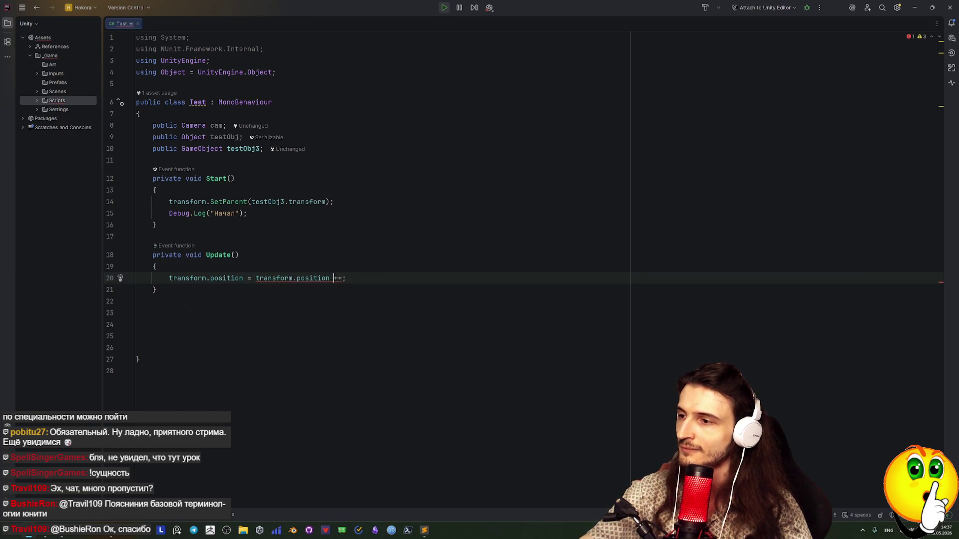
key(Delete)
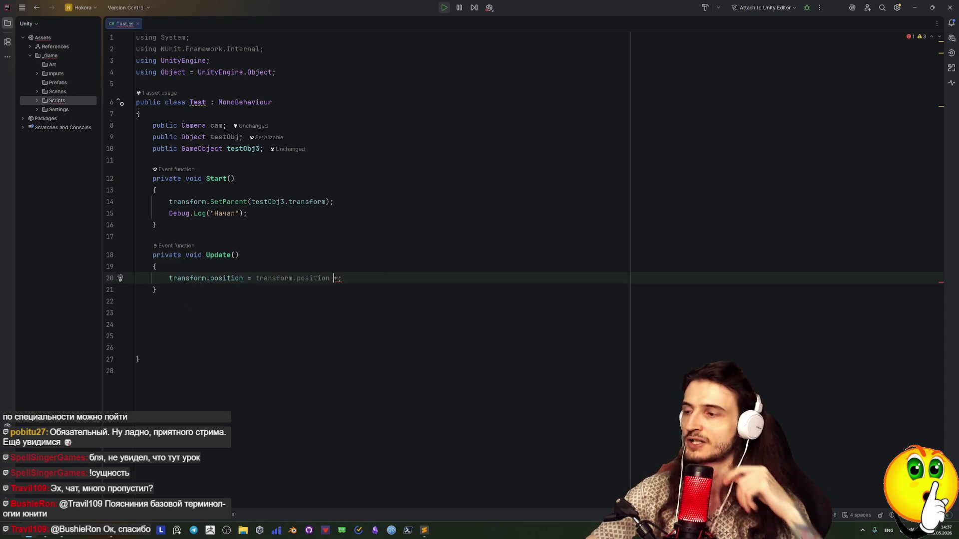
key(Delete)
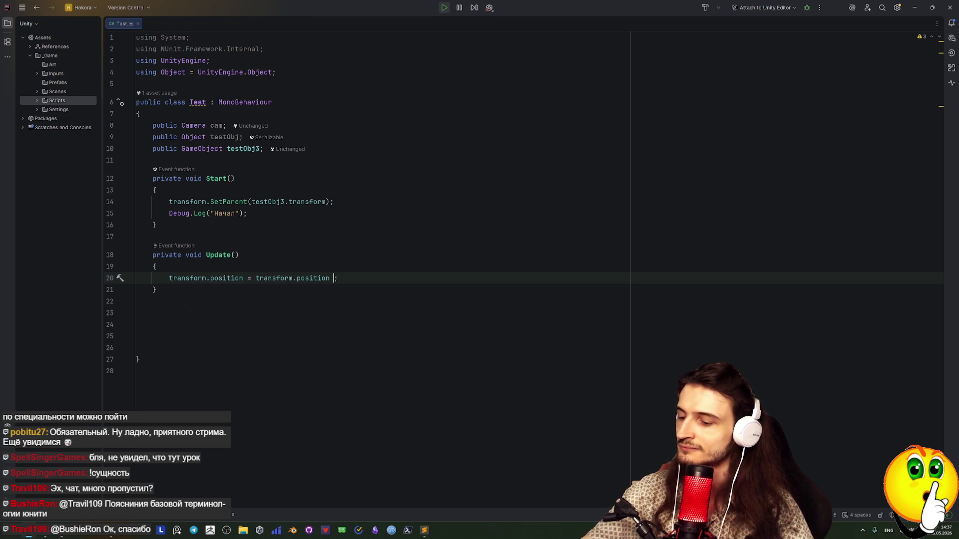
key(BackSpace)
key(BackSpace)
key(BackSpace)
key(BackSpace)
key(BackSpace)
key(BackSpace)
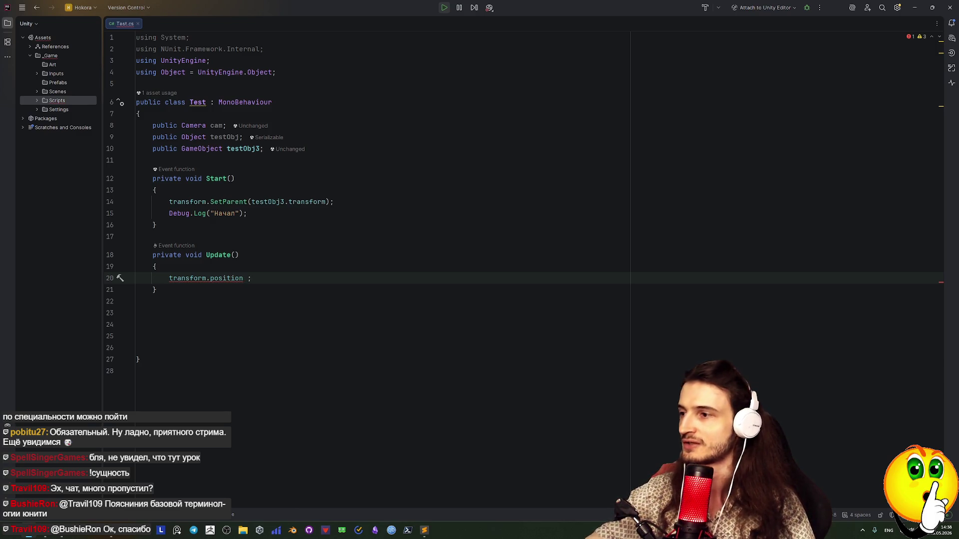
Insert `+= 1f` so the Update line reads `transform.position += 1f;`, then check the expression.
text(+)
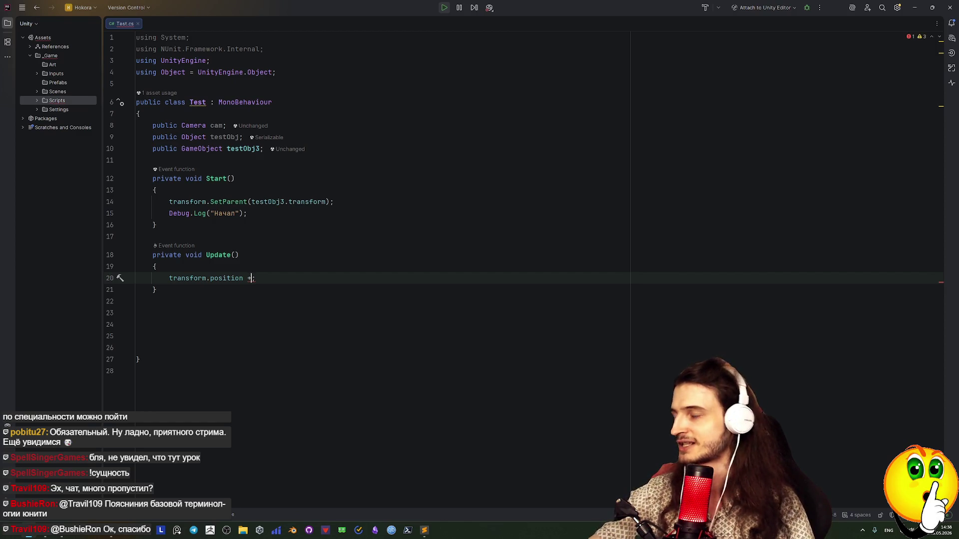
text(= 1f)
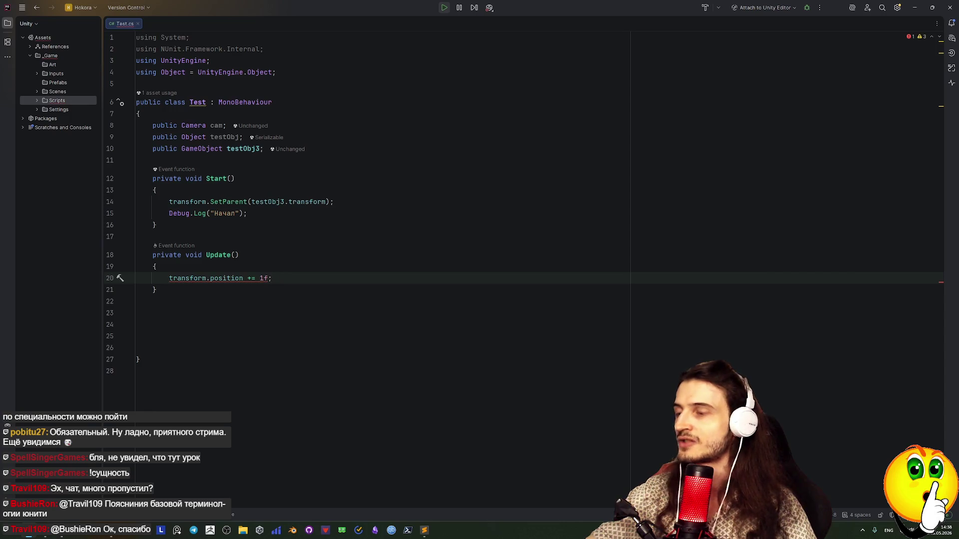
click(249, 278)
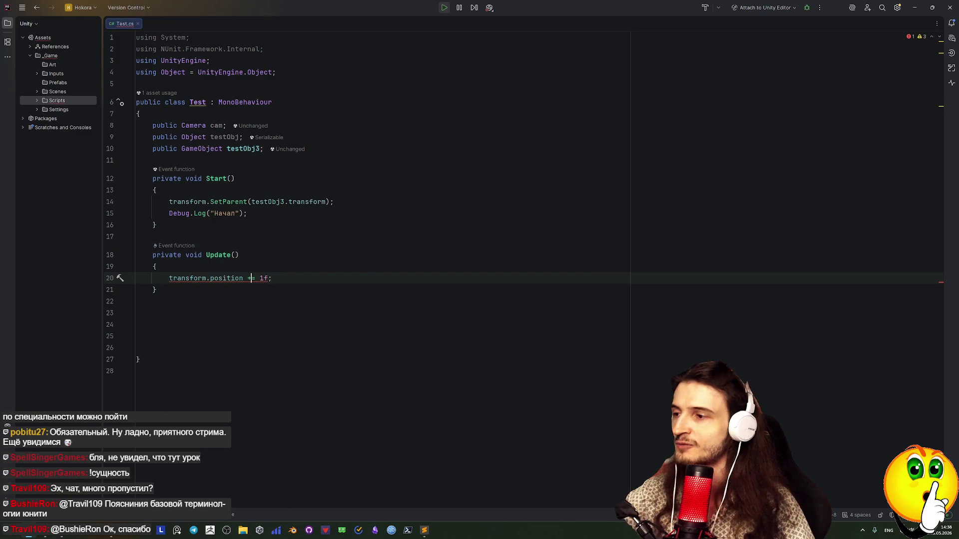
click(259, 278)
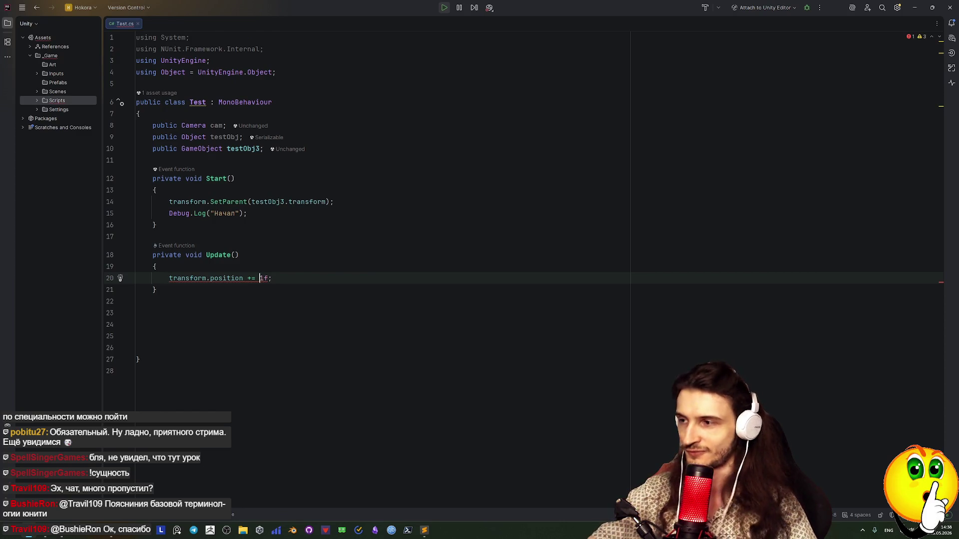
click(263, 278)
click(268, 278)
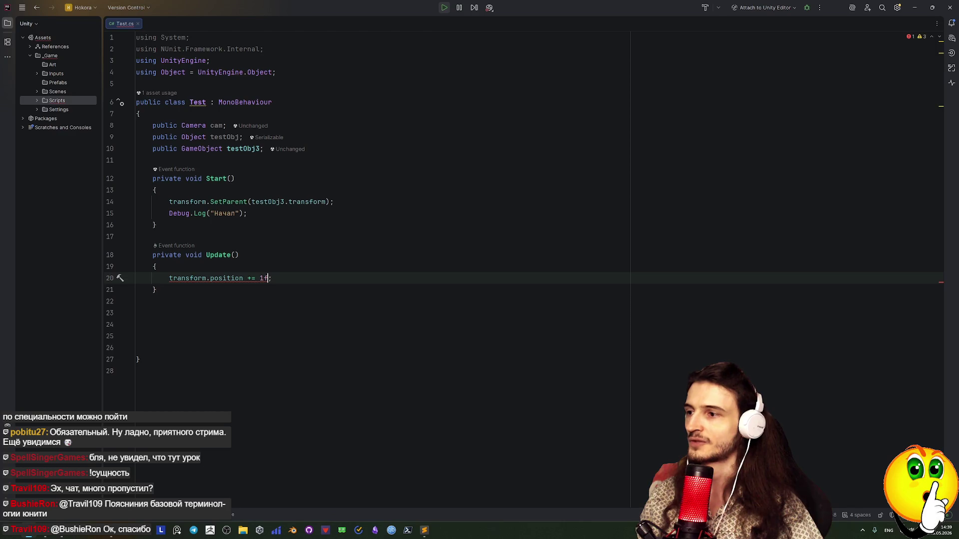
Try parentheses after position, remove them, and review the error shown for position.
key(Left)
key(Left)
key(Left)
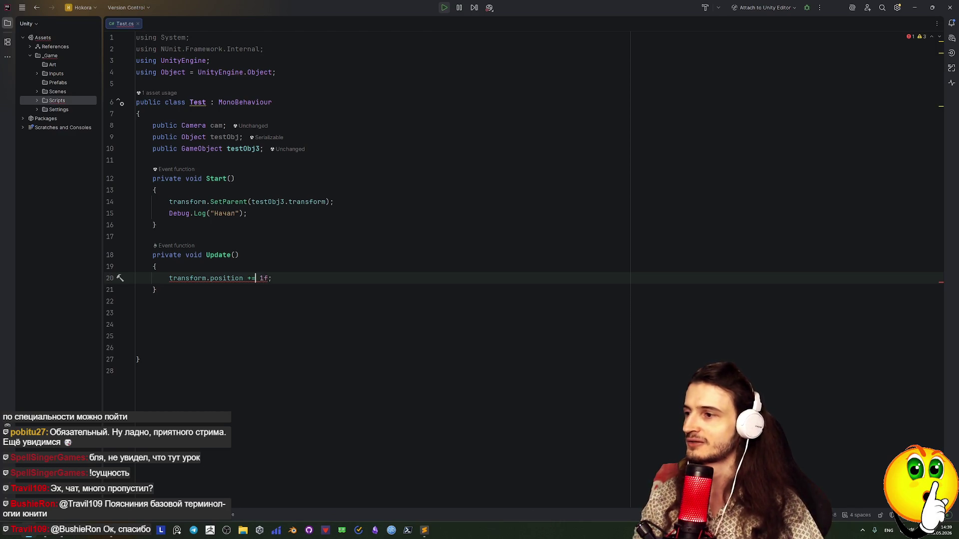
text(()
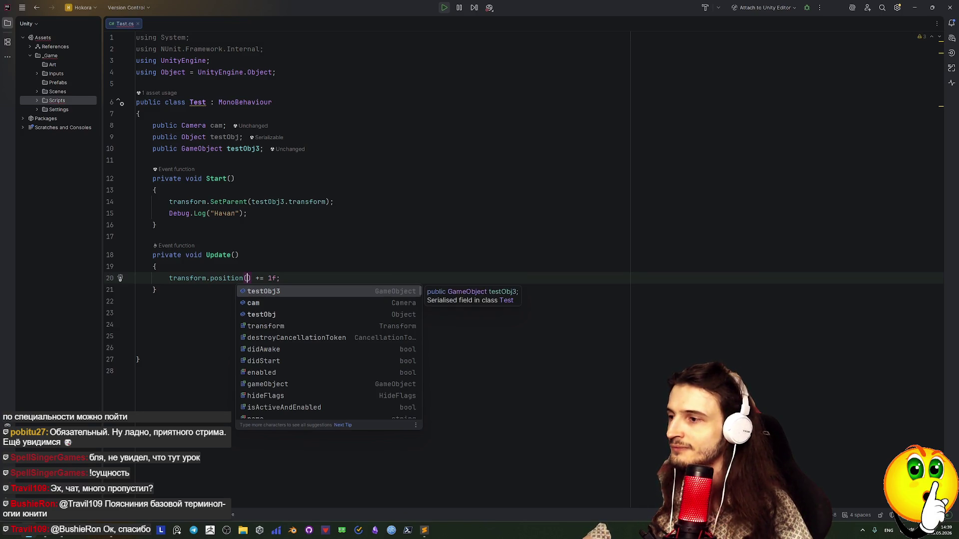
click(231, 279)
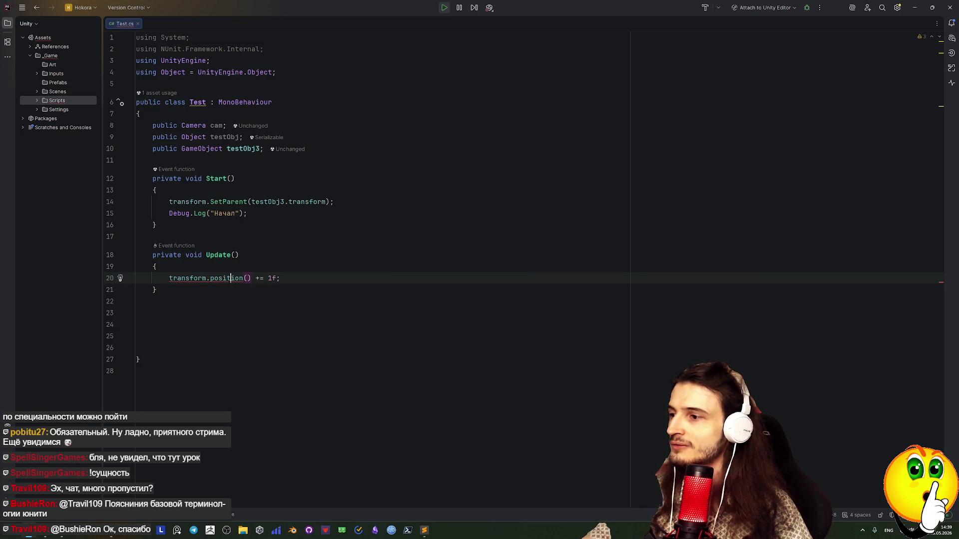
key(ctrl+Right)
key(Delete)
key(Delete)
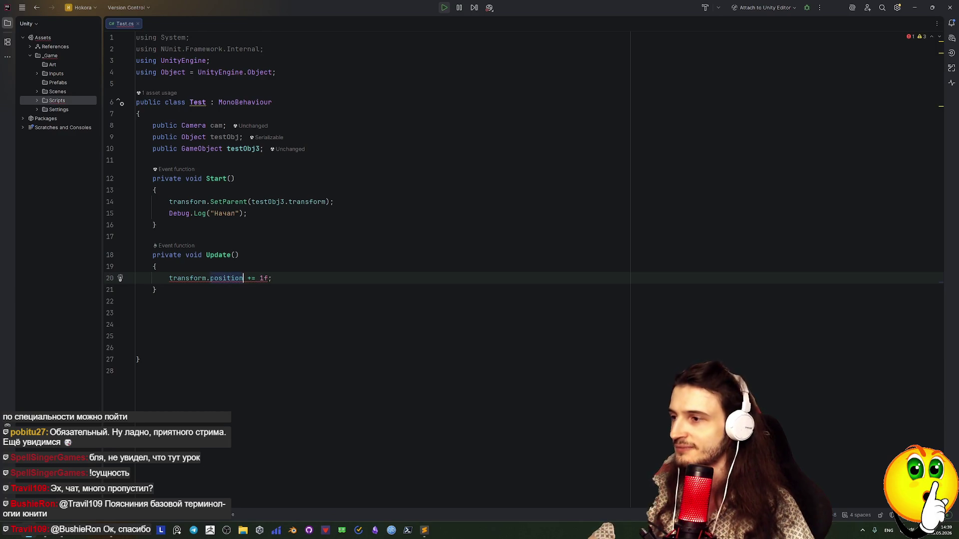
click(152, 290)
click(189, 278)
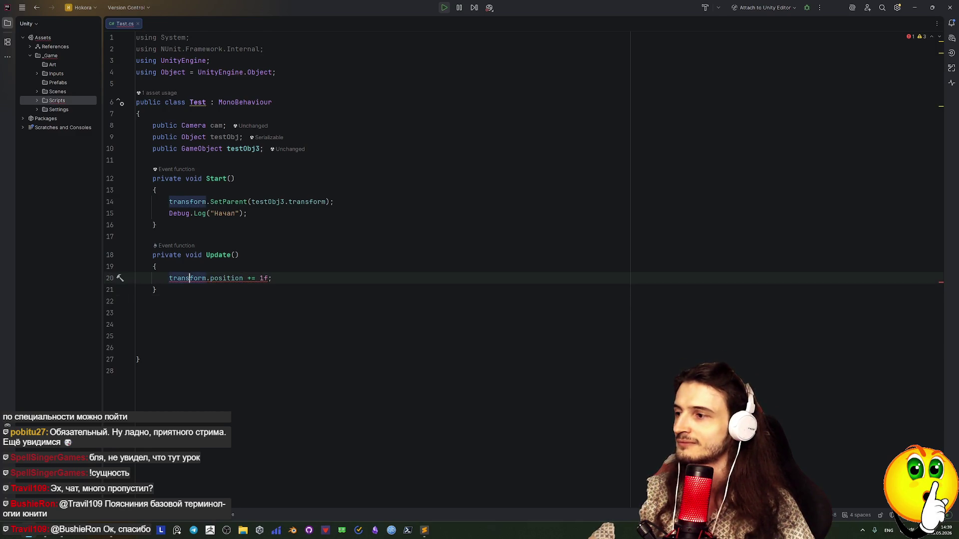
right_click(230, 278)
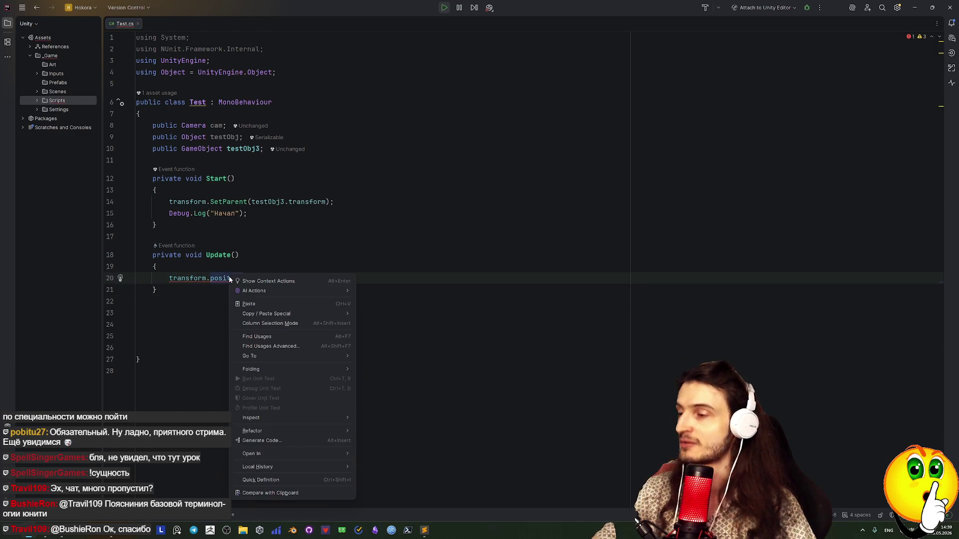
click(153, 301)
mouse_move(230, 278)
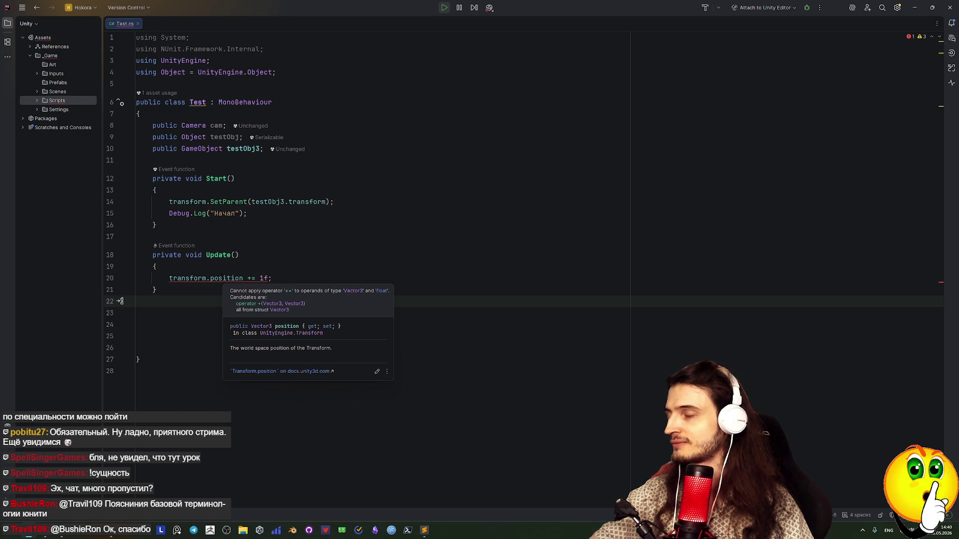
click(143, 313)
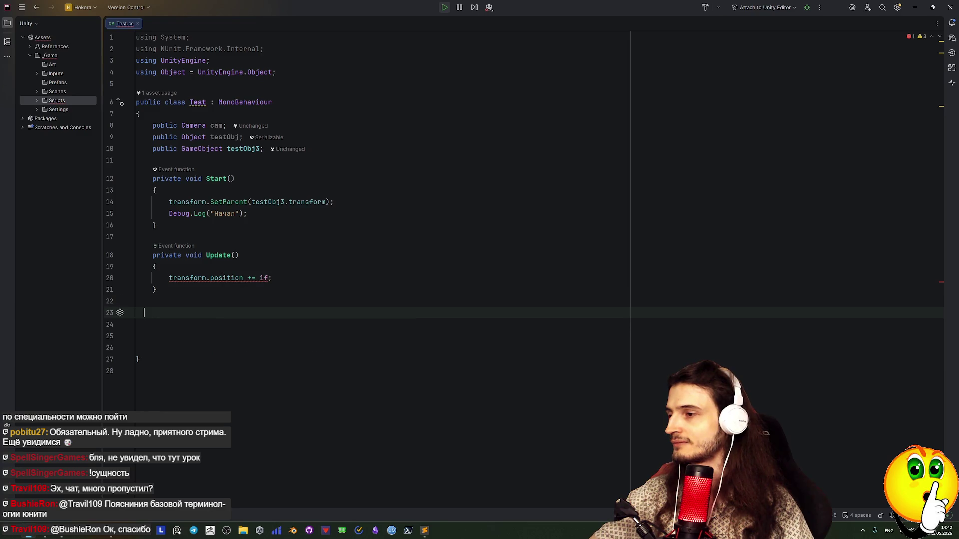
Target the x component so the line reads `transform.position.x += 1f;`.
click(244, 278)
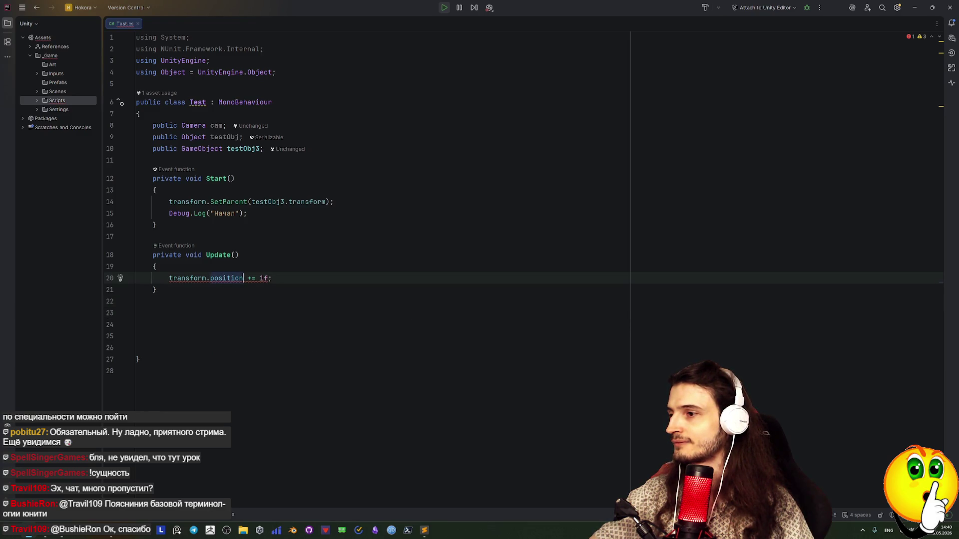
text(.)
key(Return)
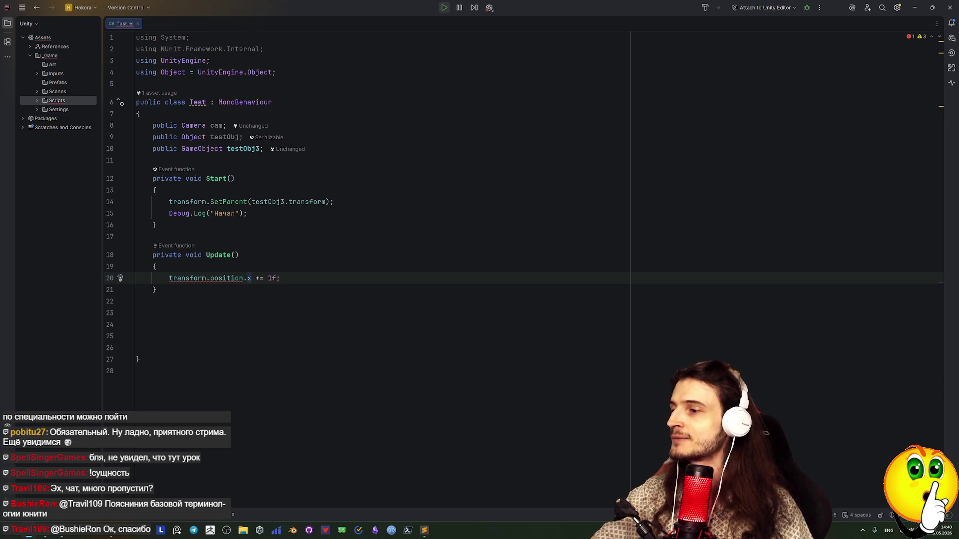
Show the Problems list below the code, resize it, and delete the x after position.
key(alt+6)
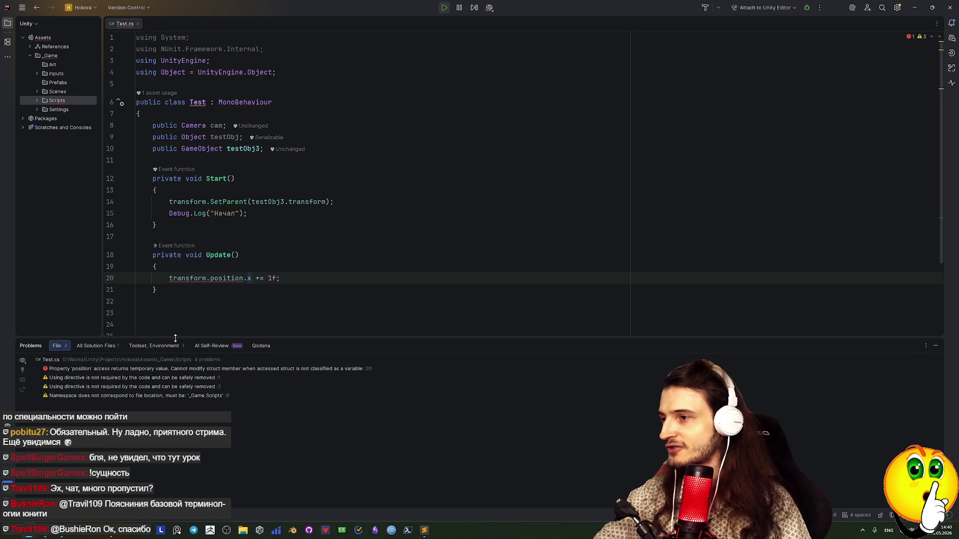
drag(176, 338, 188, 387)
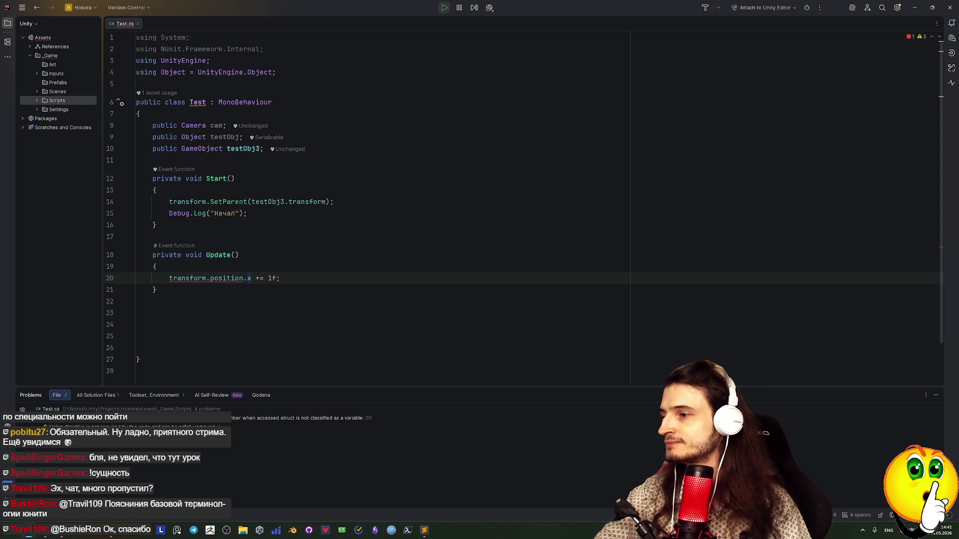
click(248, 278)
key(Delete)
key(ctrl+space)
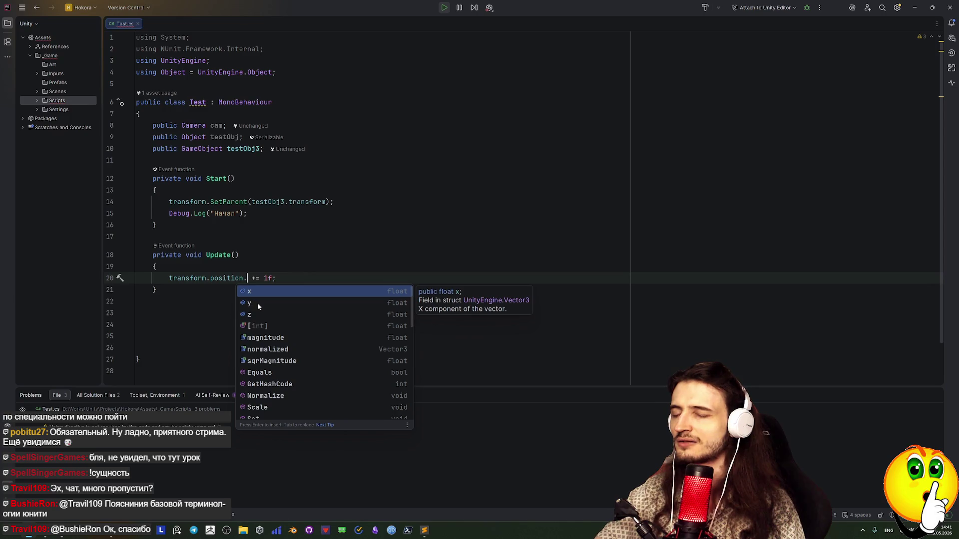
key(Down)
key(Down)
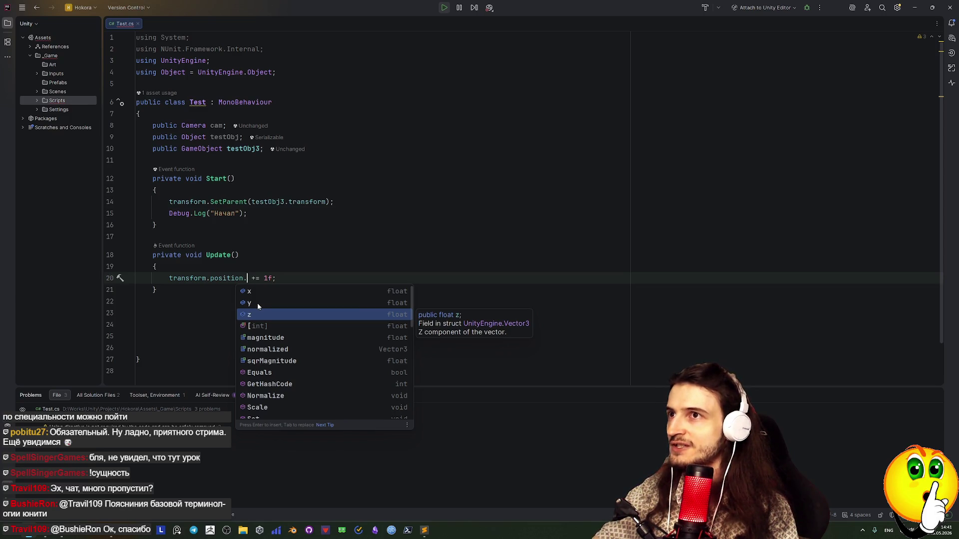
Close the member suggestions and add an empty line after Debug.Log in Start.
key(Up)
key(Up)
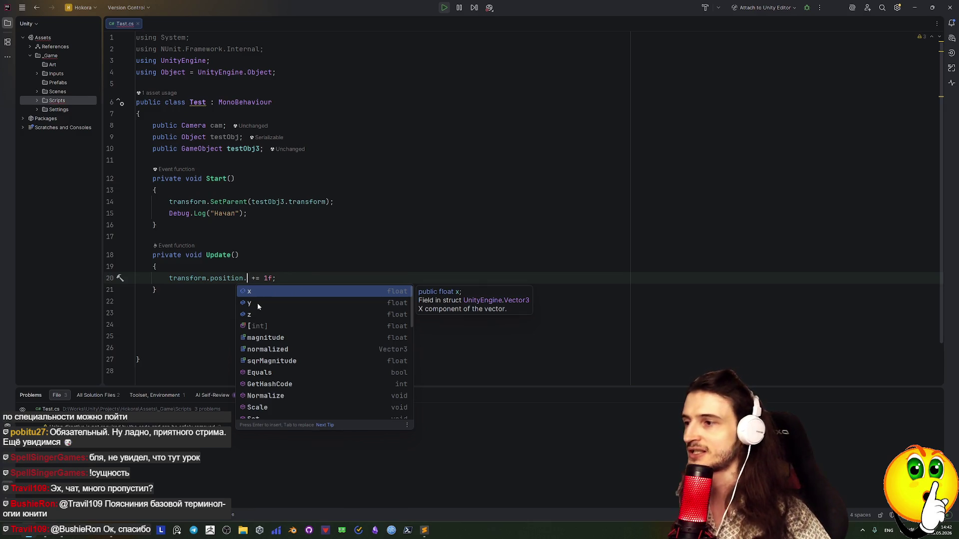
key(Escape)
click(262, 214)
key(Return)
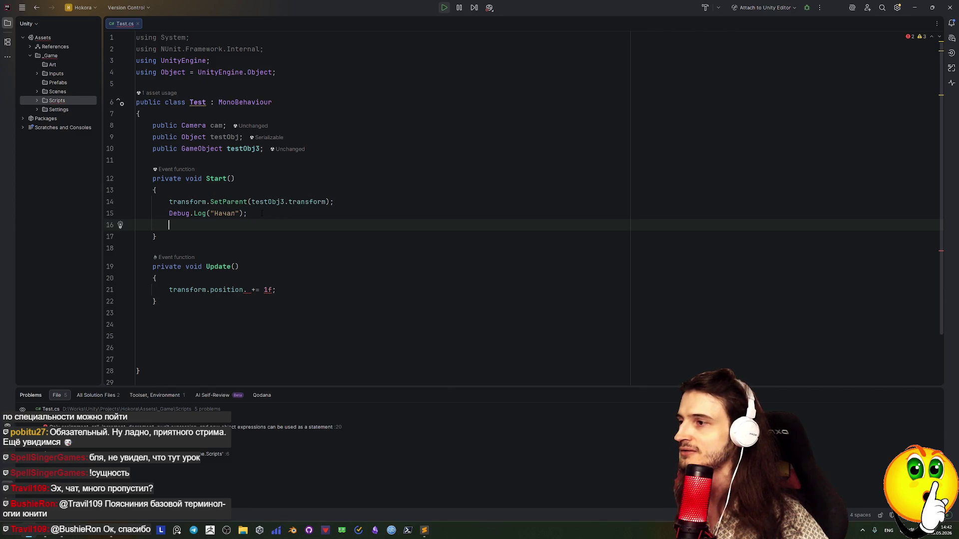
In Start, write `var _var = testObj3`, rejecting the GetComponent suggestion.
text(fa)
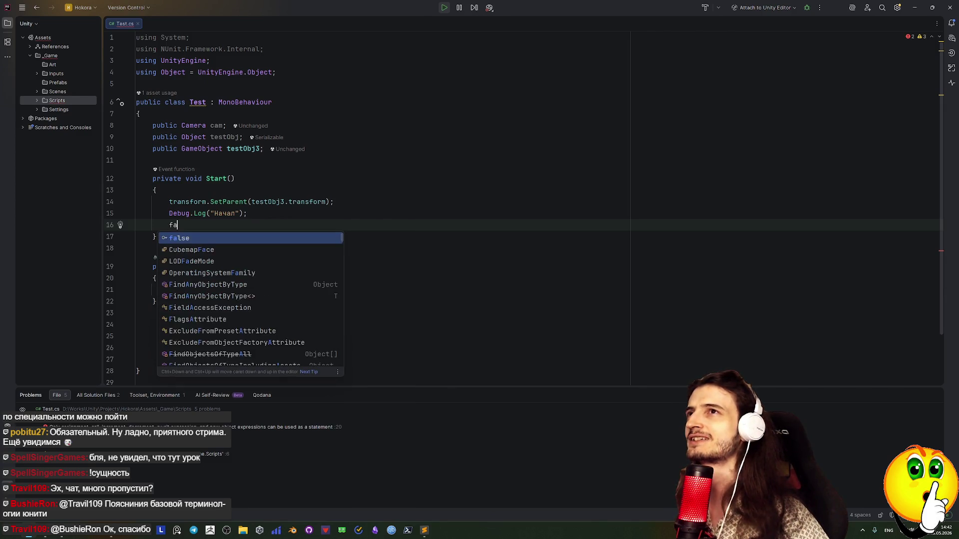
key(BackSpace)
key(BackSpace)
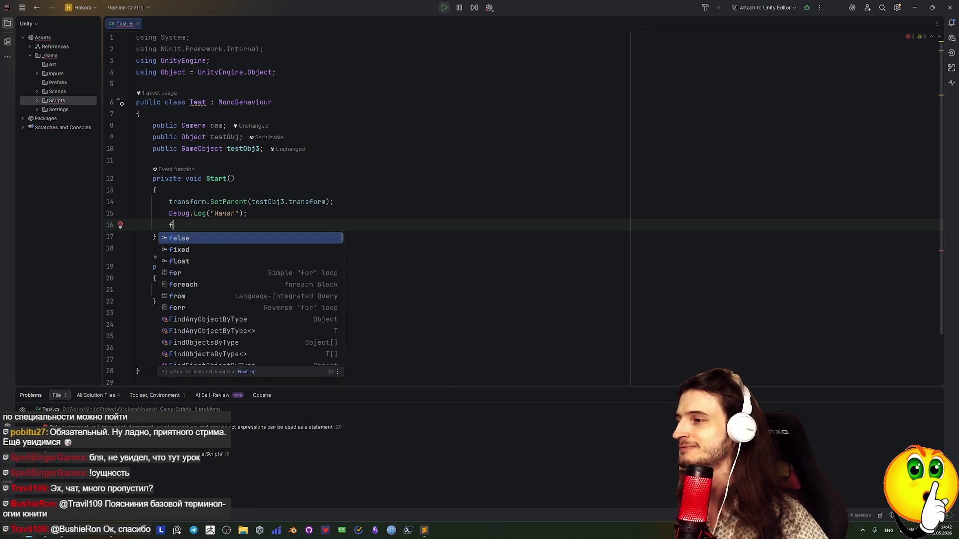
text(var)
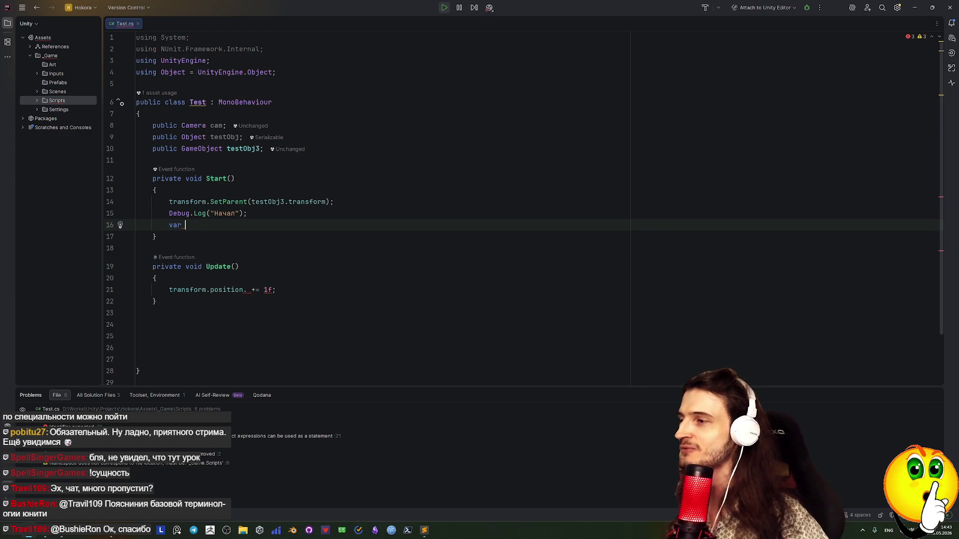
text(_var )
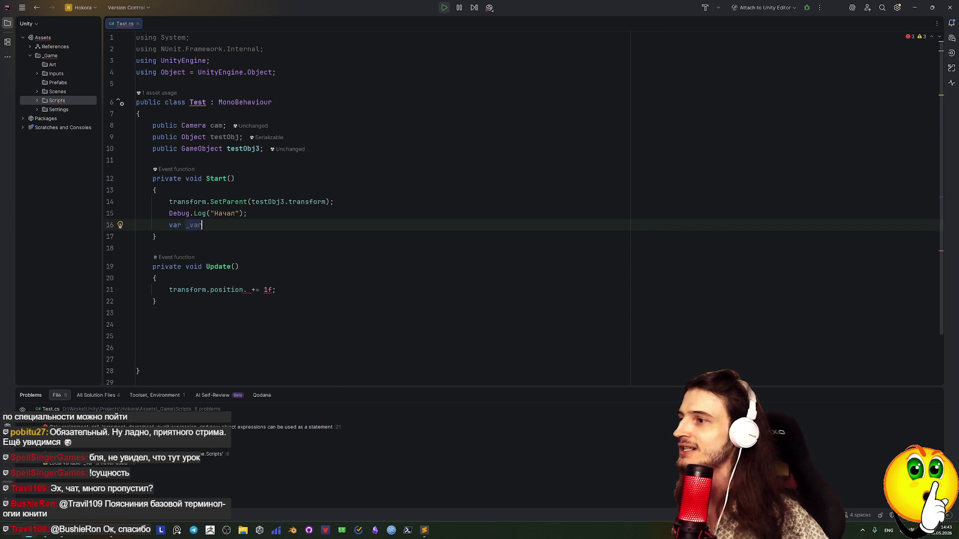
text(=)
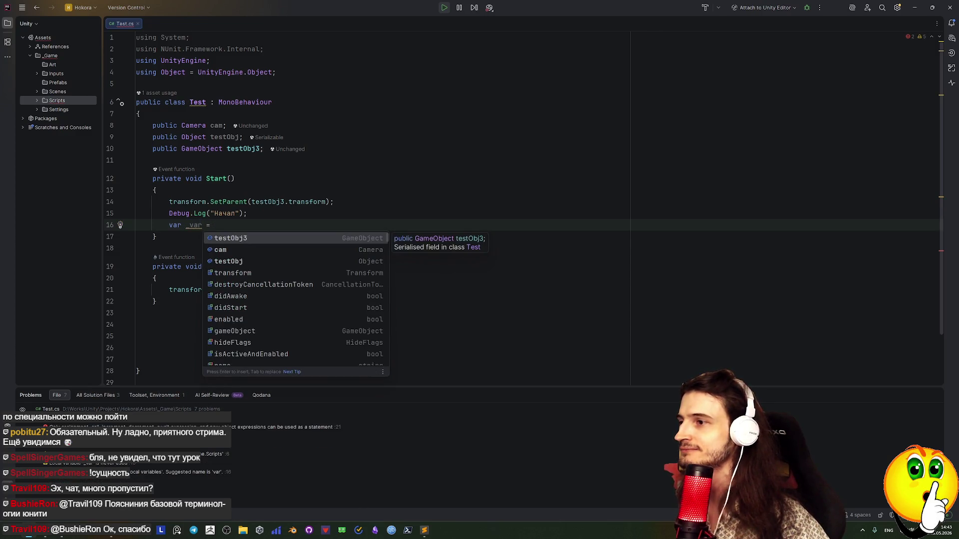
key(Return)
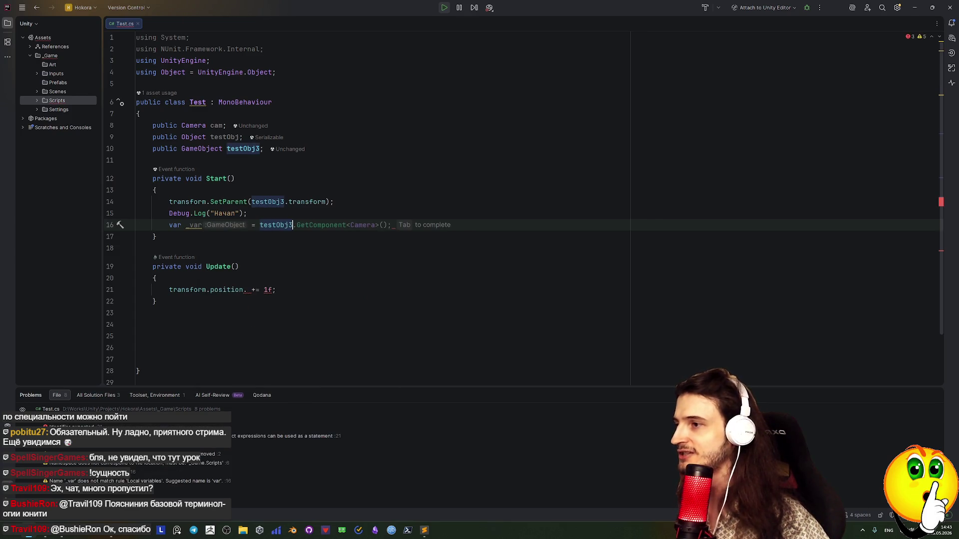
key(Delete)
key(Delete)
Tidy the extra blank lines, remove the stray brace, and end the declaration with a semicolon.
key(shift+Return)
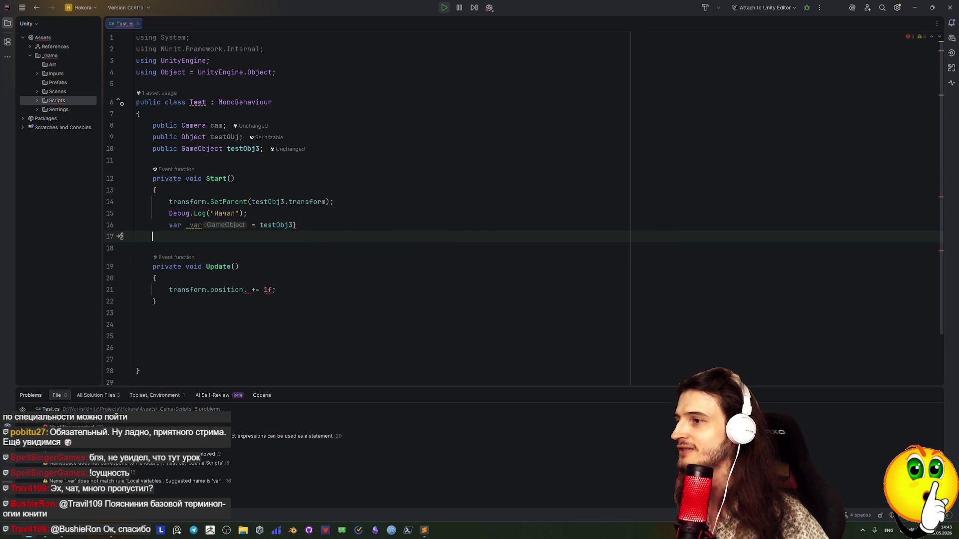
key(ctrl+Return)
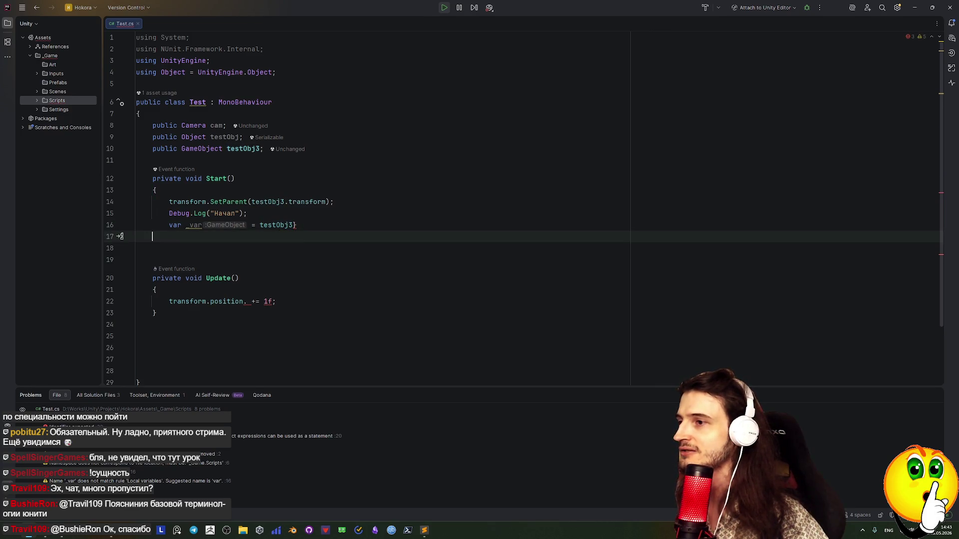
click(294, 225)
key(shift+Return)
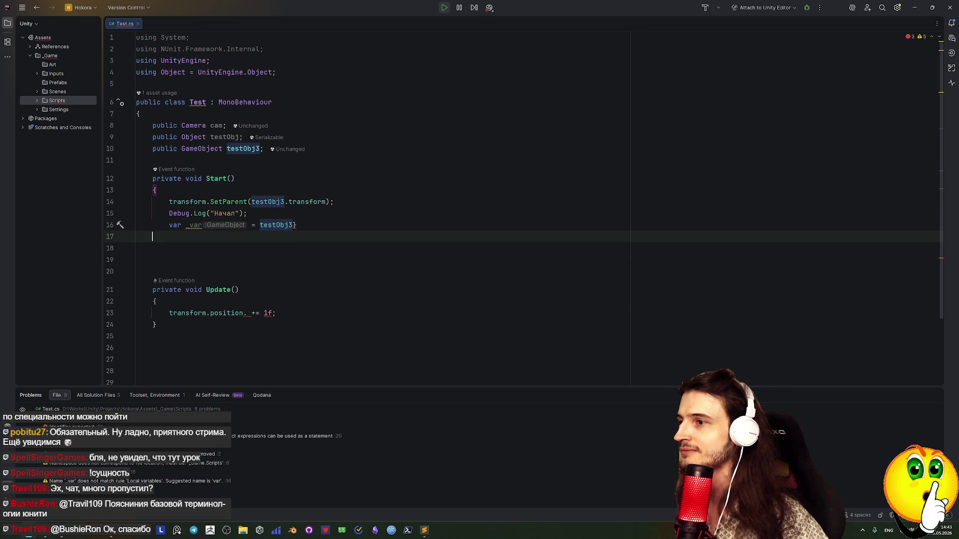
click(297, 225)
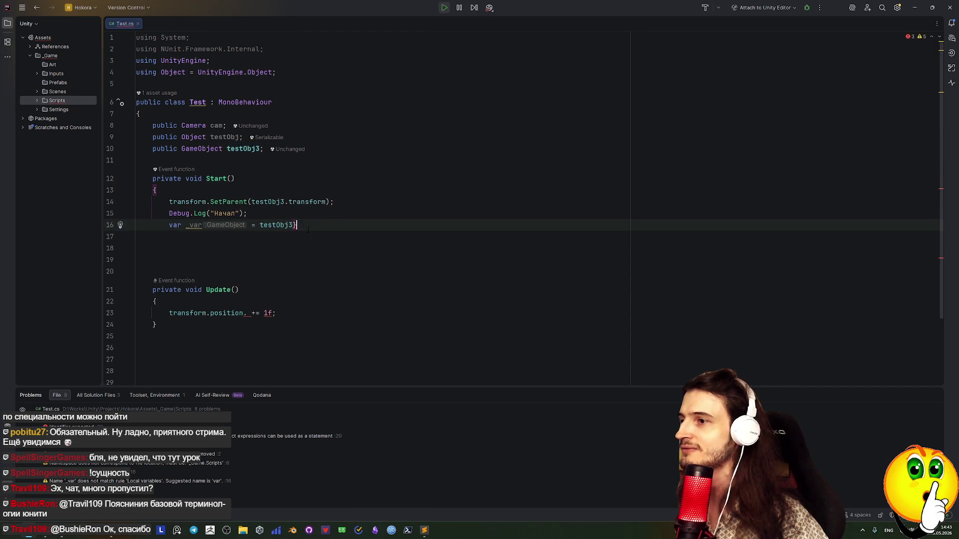
key(BackSpace)
text(;)
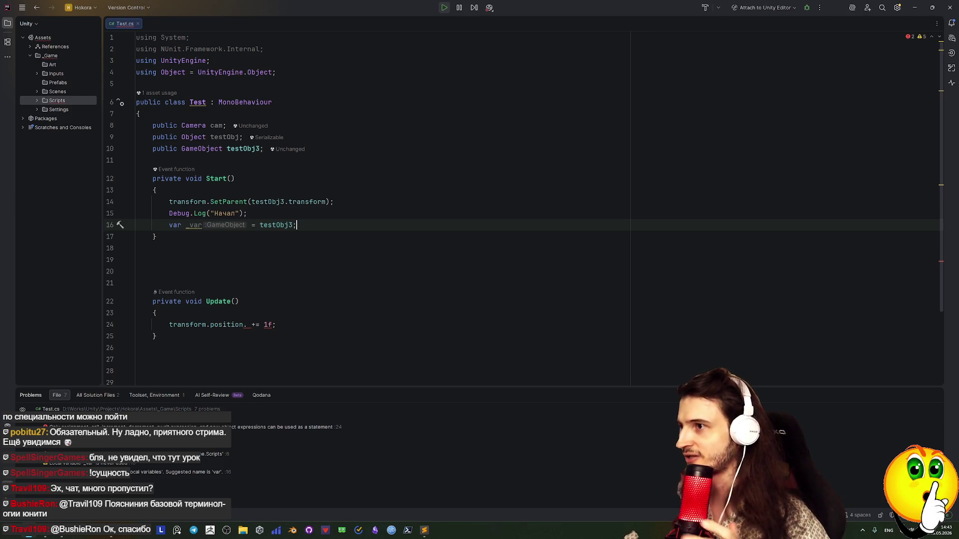
Start a new line below the declaration with `_var.Se`.
mouse_move(219, 225)
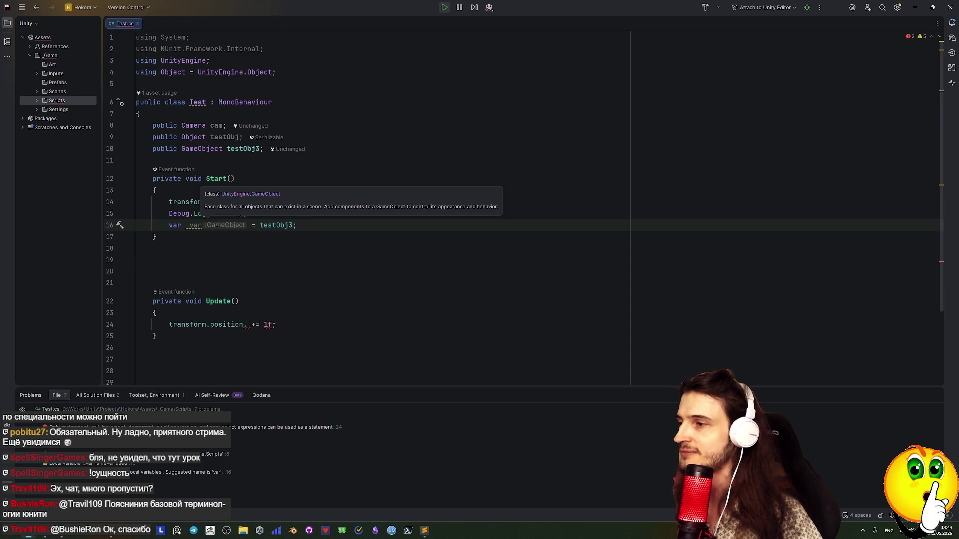
key(Return)
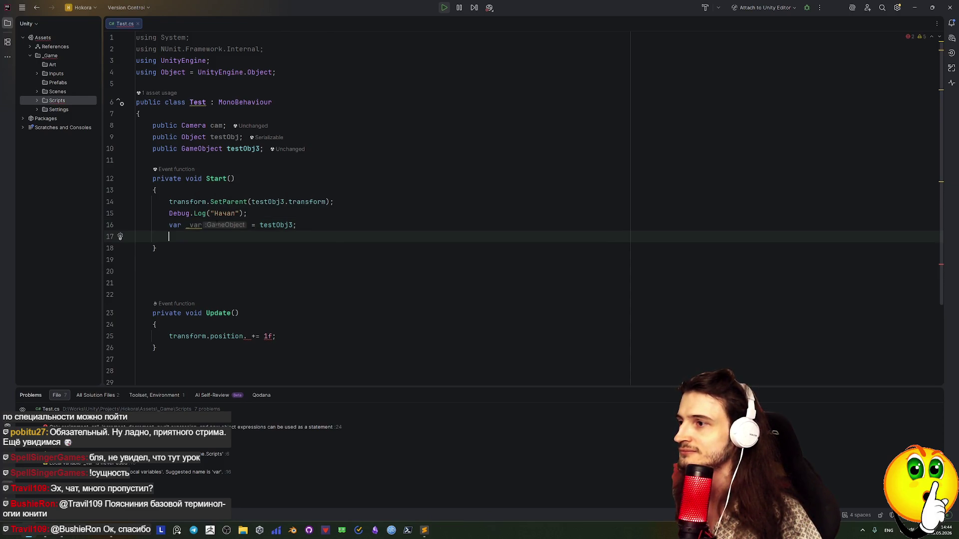
text(_var)
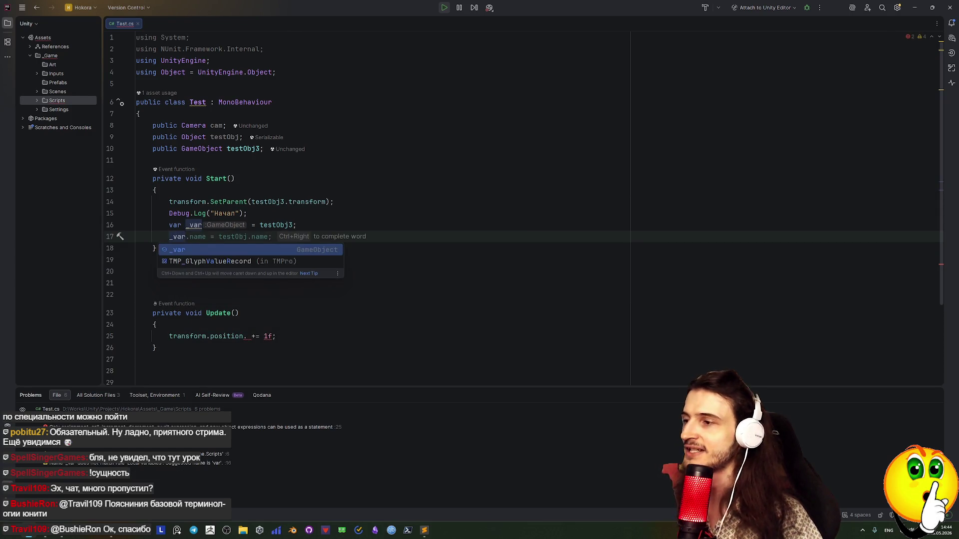
text(.)
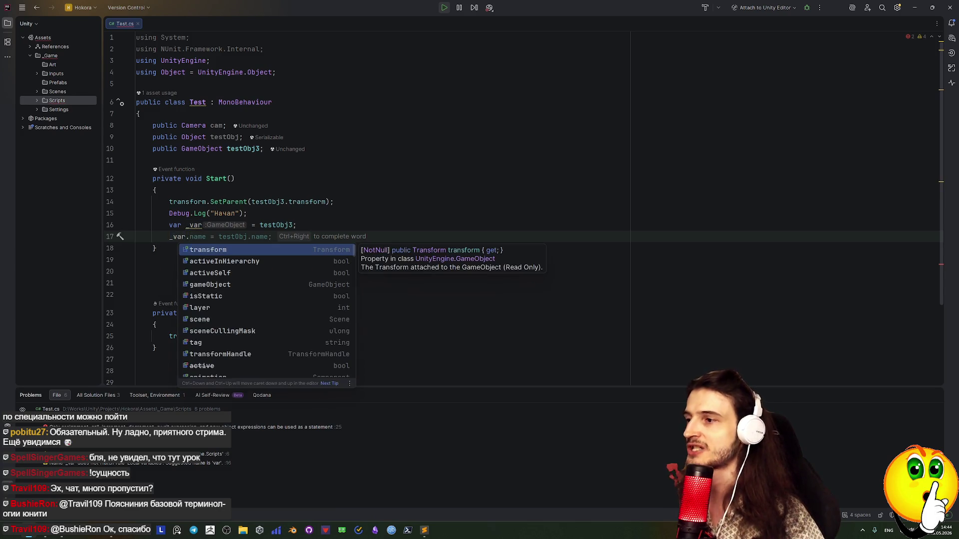
text(Se)
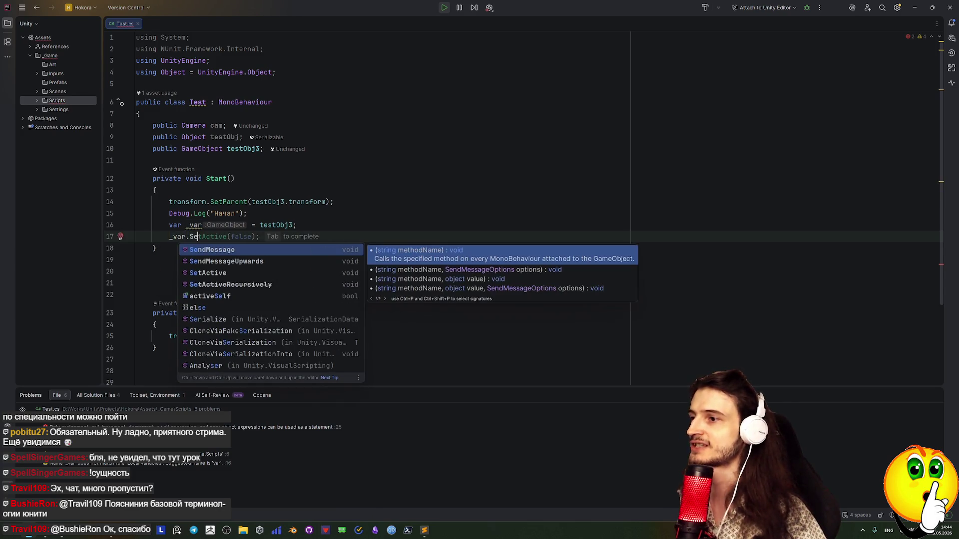
Complete `_var.SetActive(false);`, add a blank line, and indent the empty line below the fields.
key(Tab)
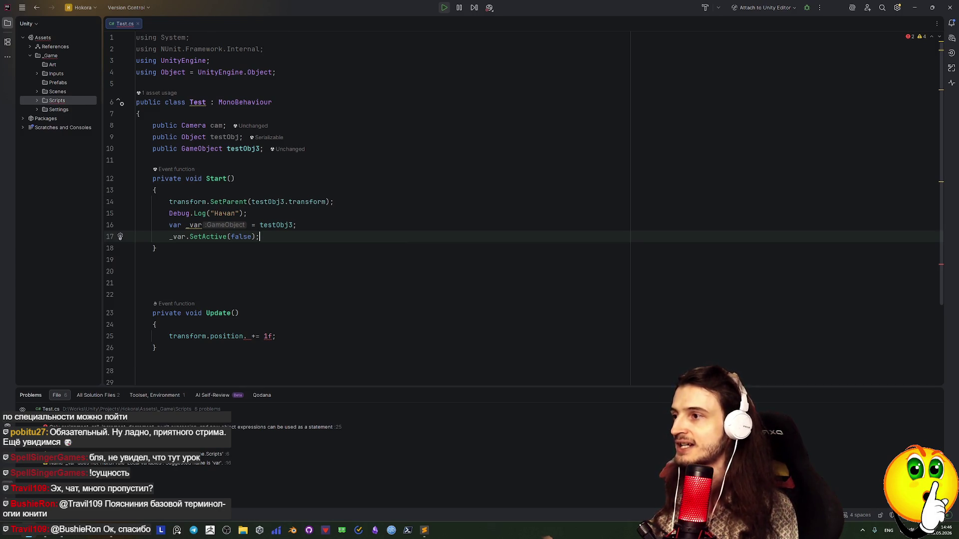
key(Return)
key(Up)
key(Up)
key(Up)
key(Down)
key(Down)
key(Tab)
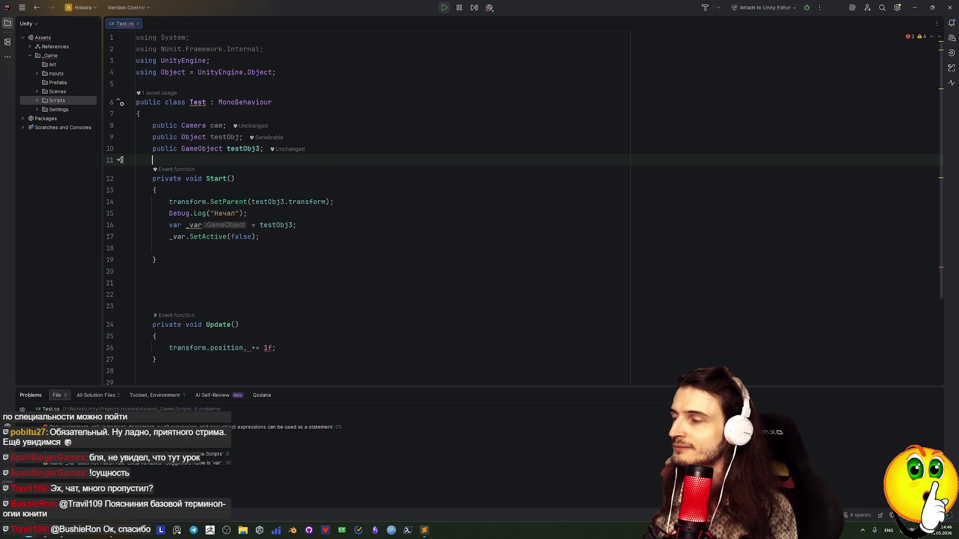
Declare `public int testInt;` below the fields, replacing a started testObj4 GameObject declaration.
text(public GameObject testObj4)
key(BackSpace)
key(BackSpace)
key(BackSpace)
text(int testInt;)
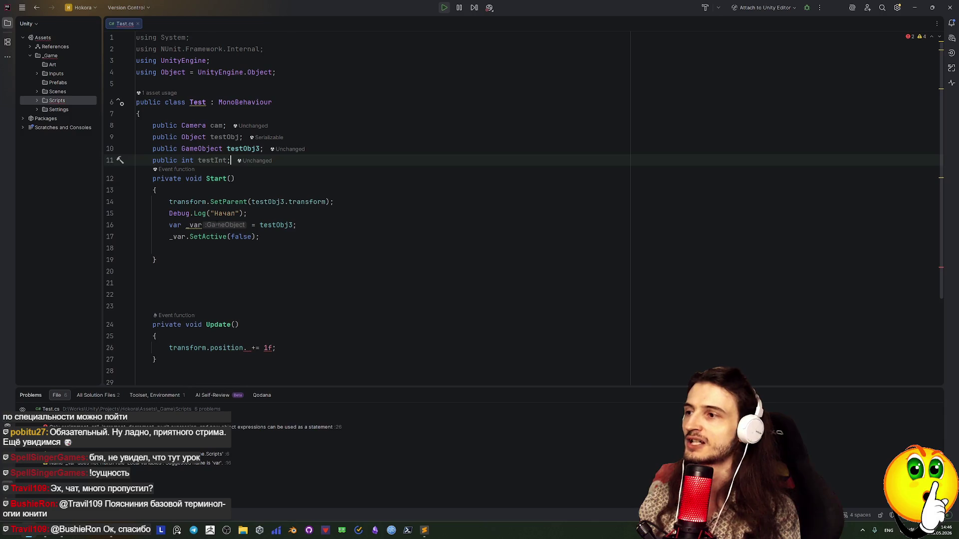
mouse_move(212, 161)
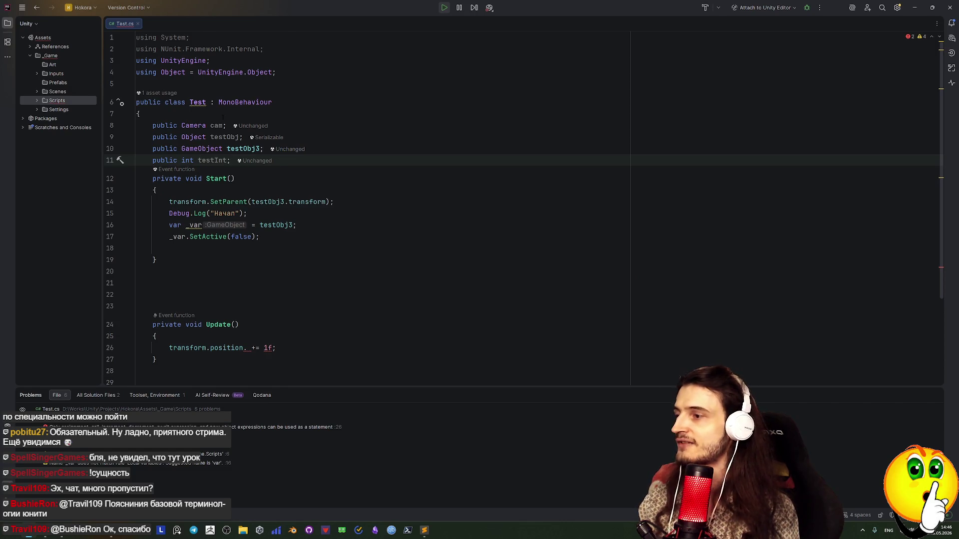
On the empty Start line, write `var _var2 = testInt;` using autocomplete for testInt.
mouse_move(222, 179)
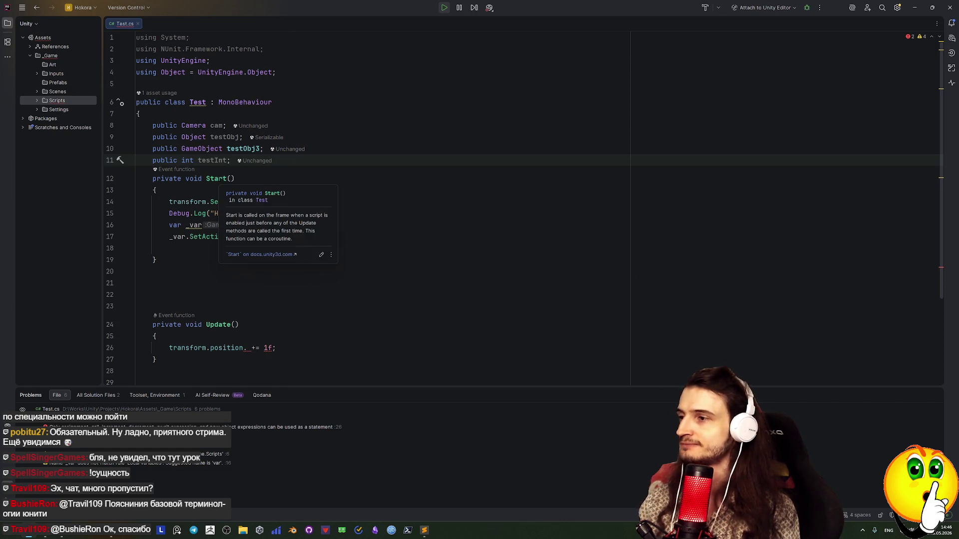
click(181, 249)
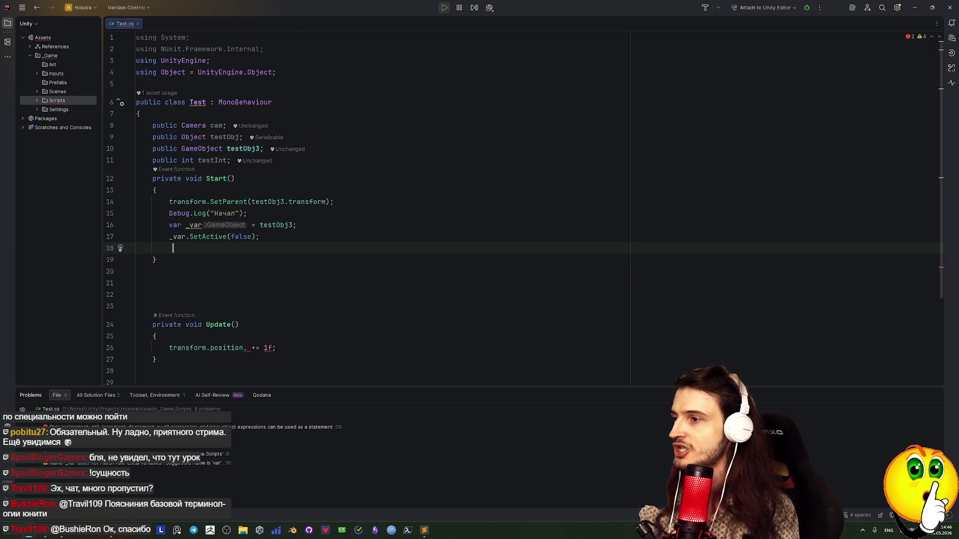
text(_var)
key(BackSpace)
key(BackSpace)
key(BackSpace)
text(va)
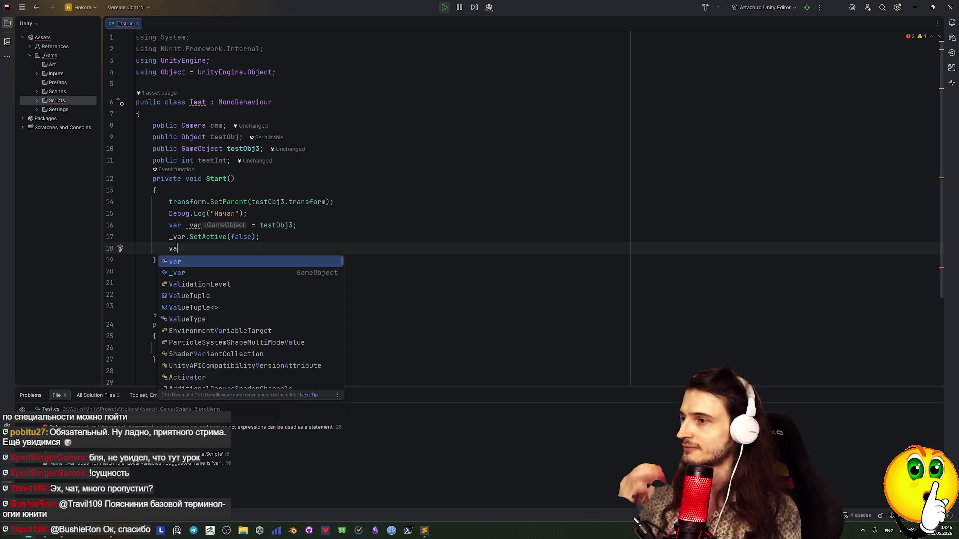
text(r _var2)
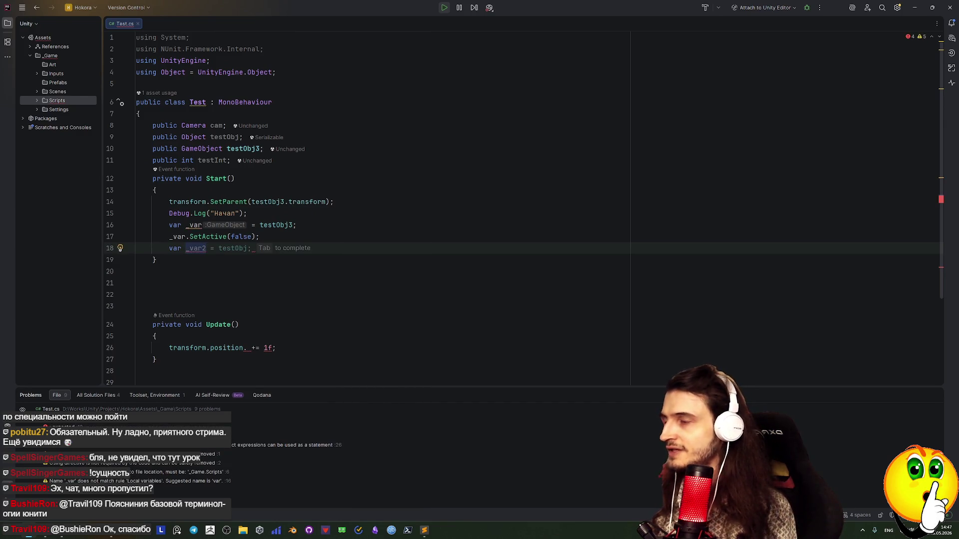
text( = )
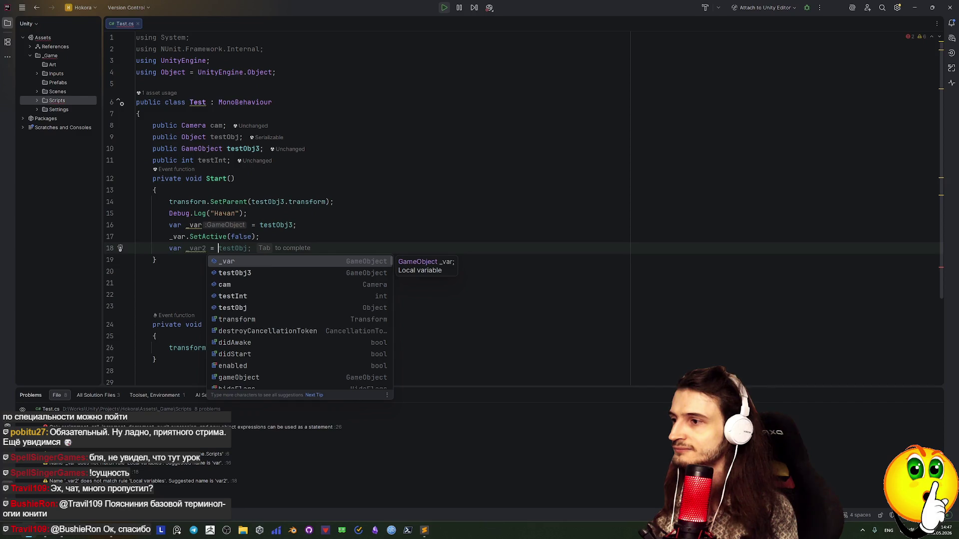
text(testI)
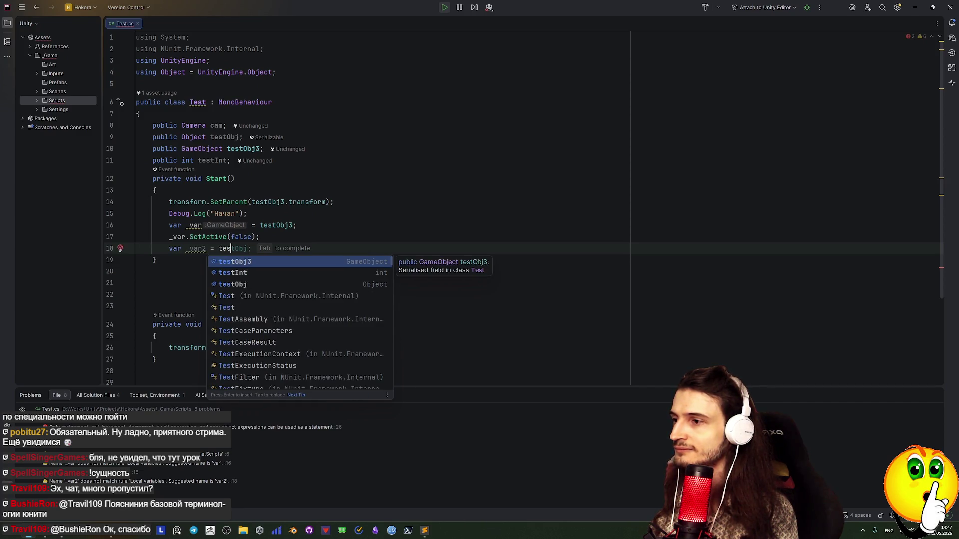
key(Return)
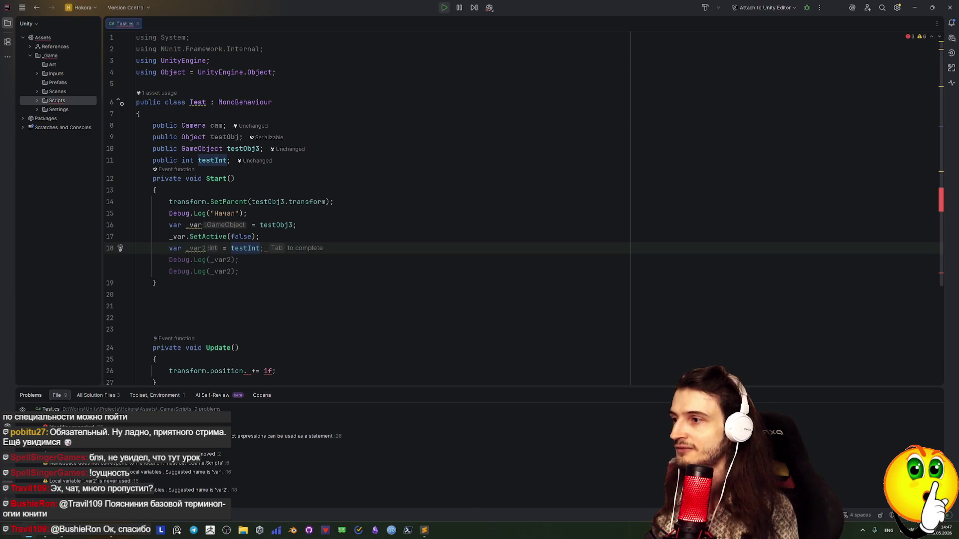
click(156, 260)
click(260, 248)
text(;)
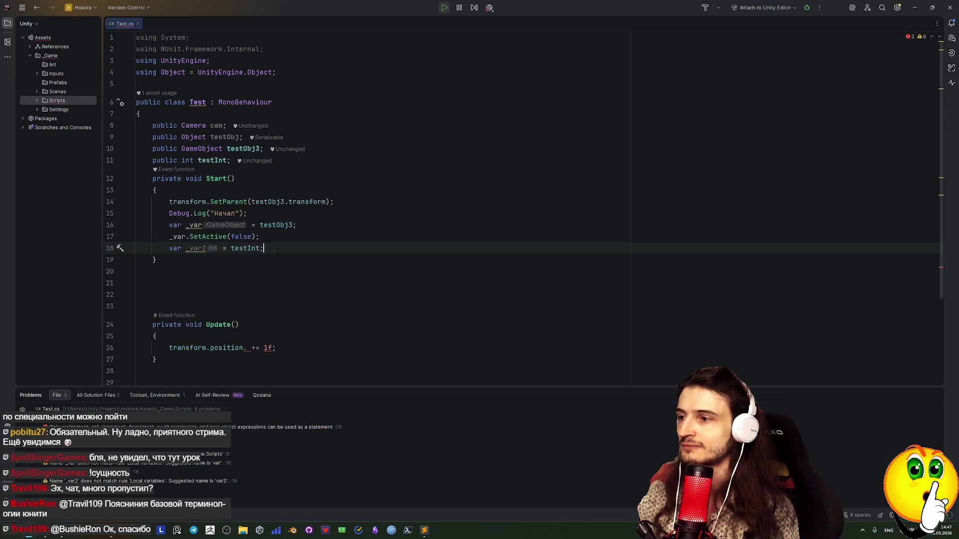
drag(158, 260, 149, 179)
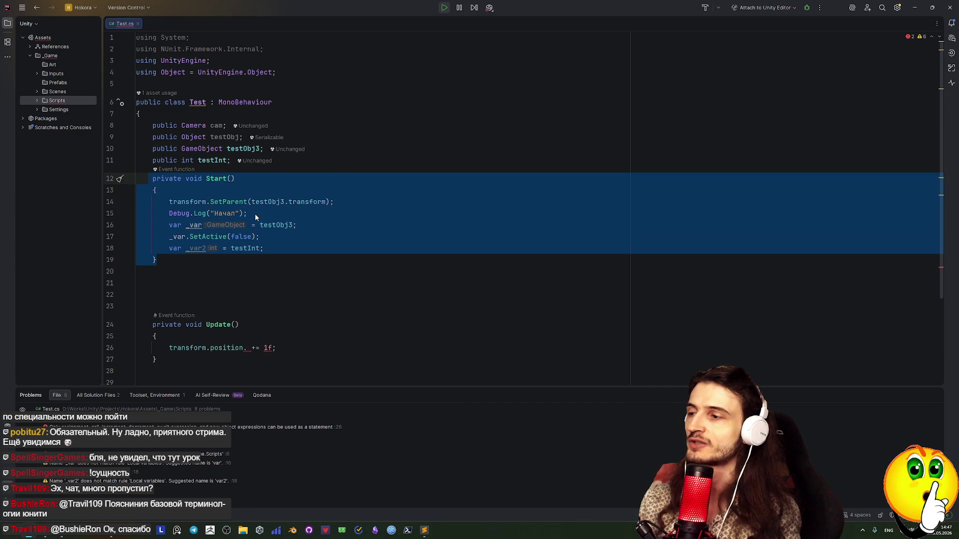
click(268, 238)
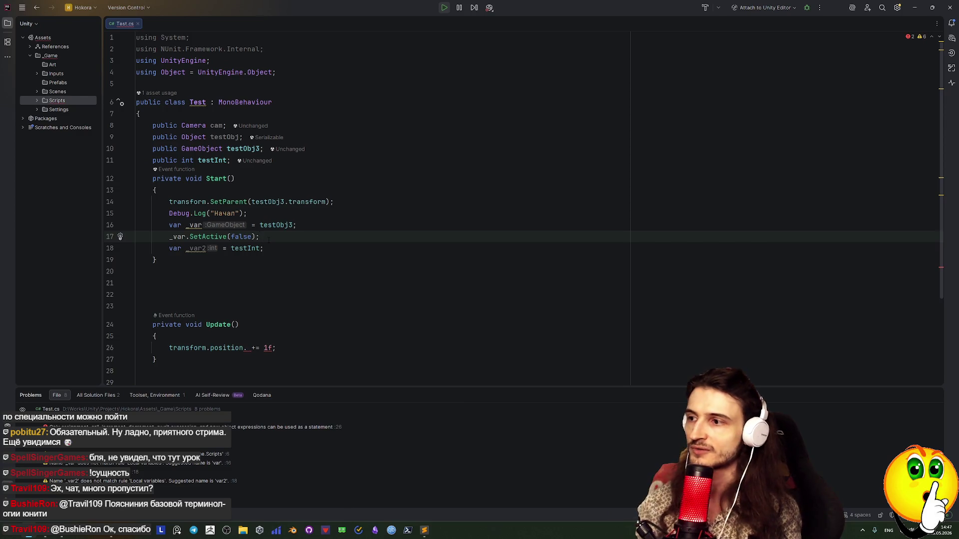
key(Down)
key(End)
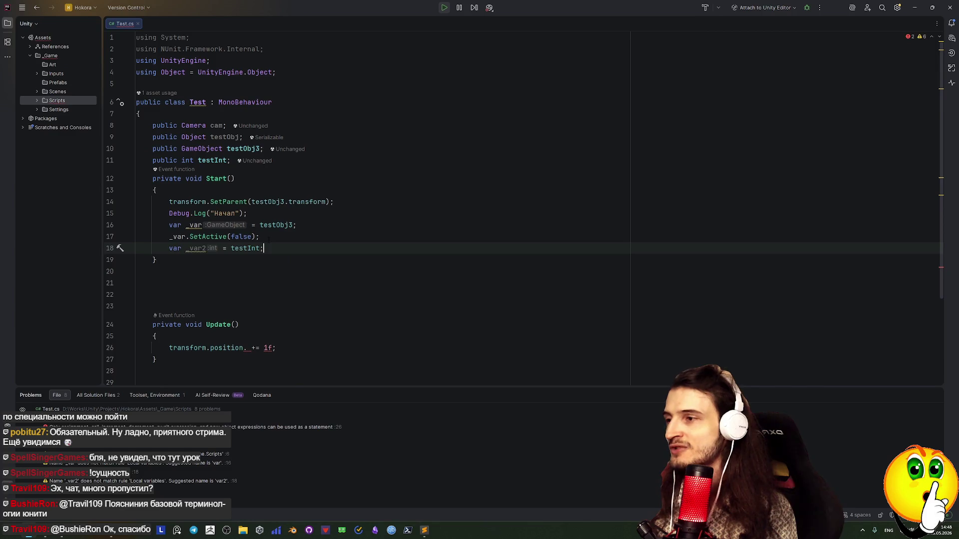
mouse_move(227, 348)
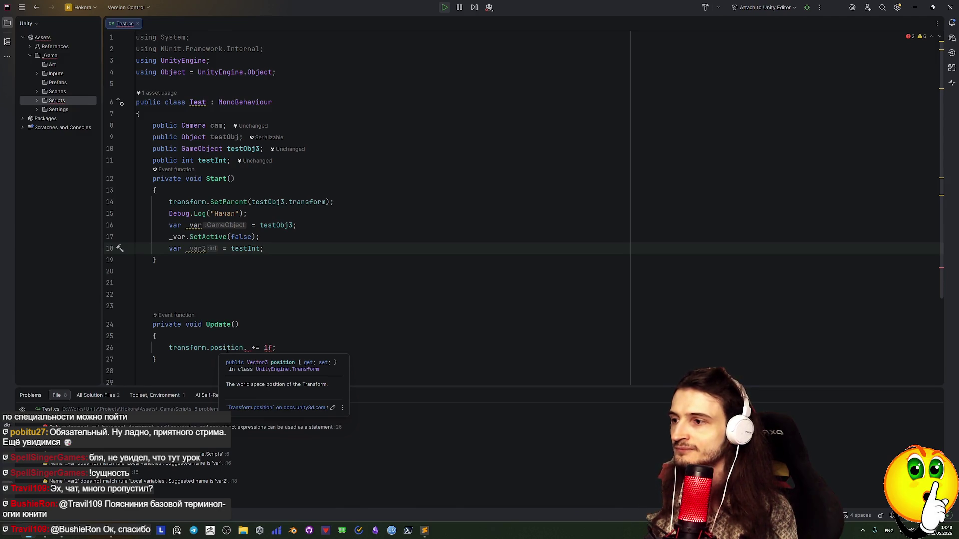
click(254, 363)
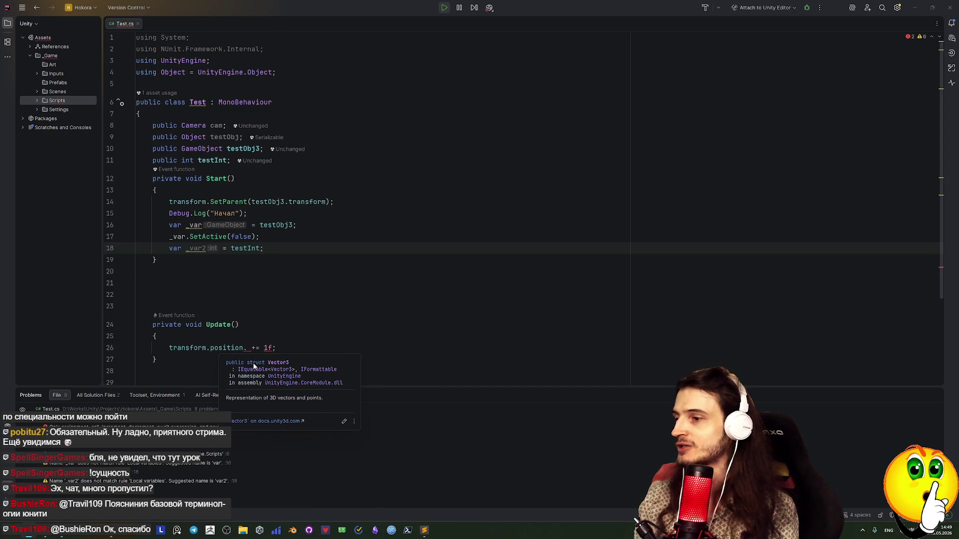
click(169, 336)
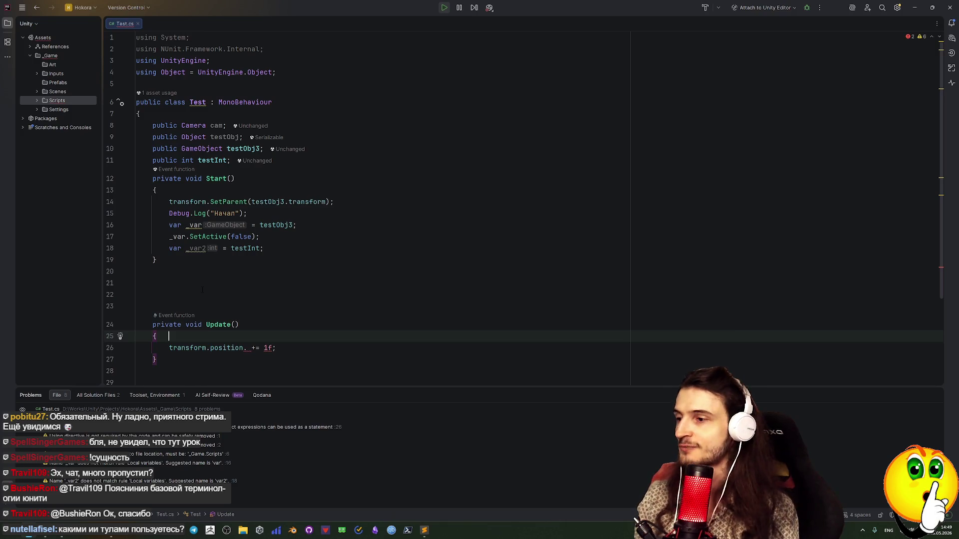
click(260, 347)
Delete the 1f value and the stray dot on line 26, then begin typing Vector3.r after +=.
double_click(268, 347)
key(BackSpace)
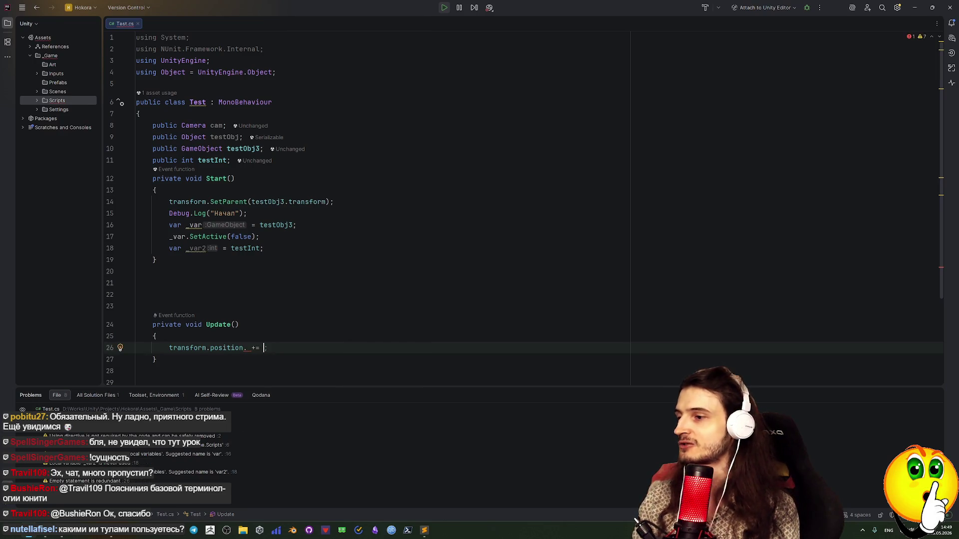
key(Left)
key(Left)
key(Left)
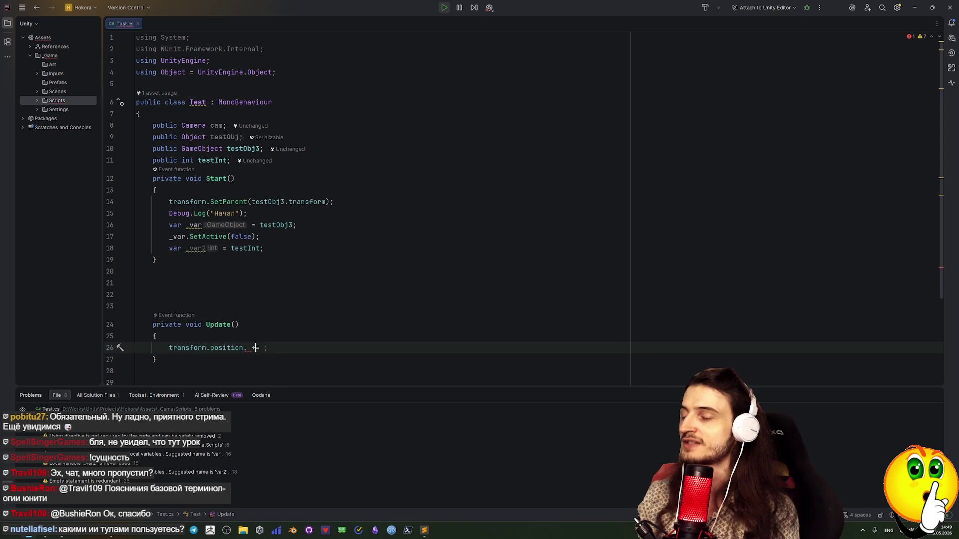
key(BackSpace)
key(Right)
key(Right)
key(Right)
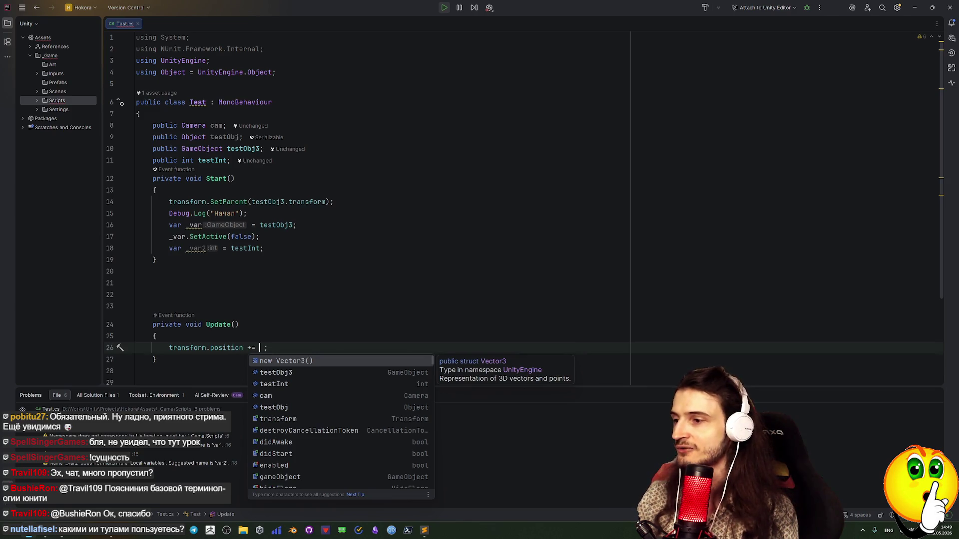
text(V)
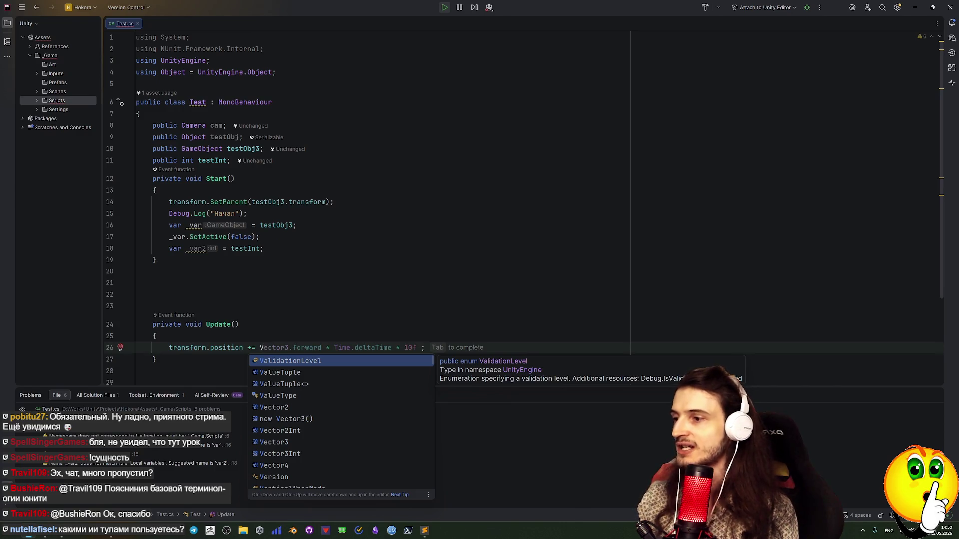
text(ector3)
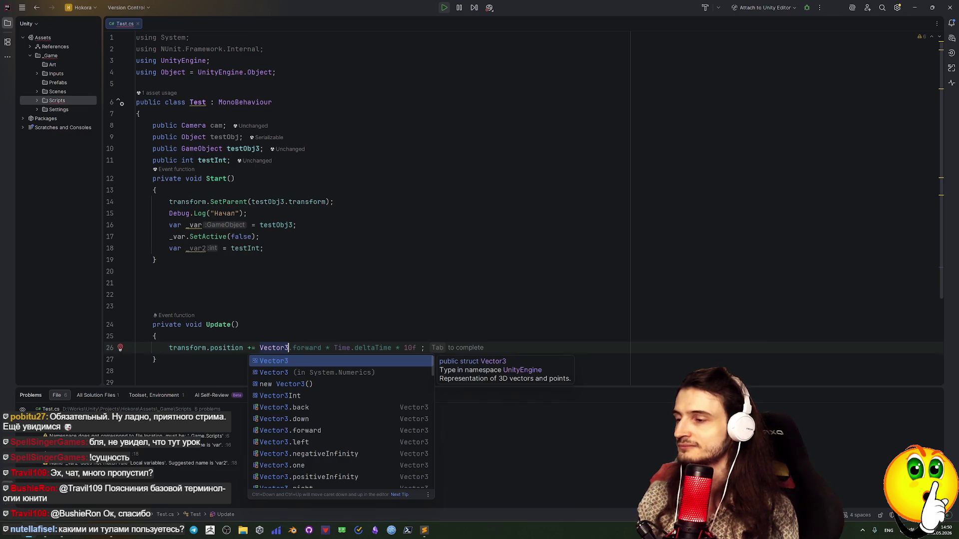
text(.)
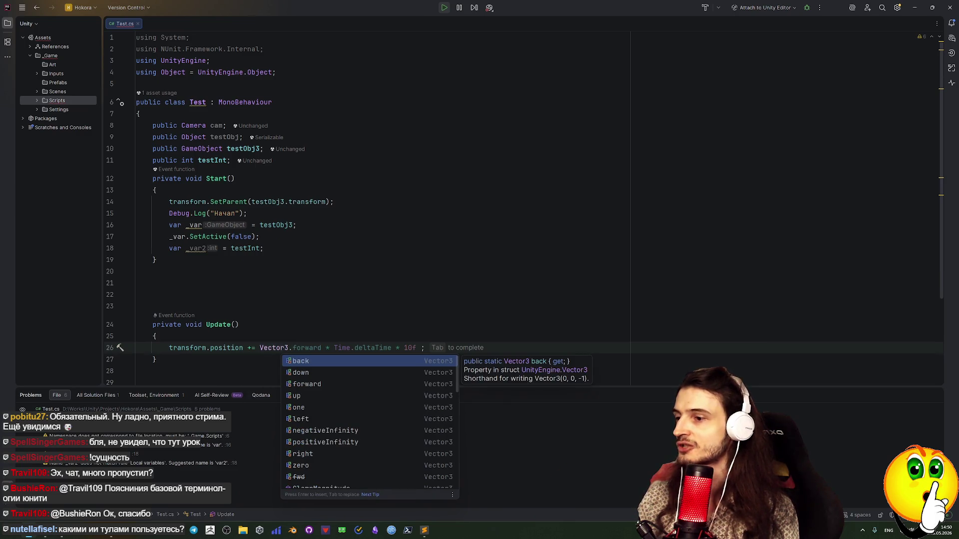
text(r)
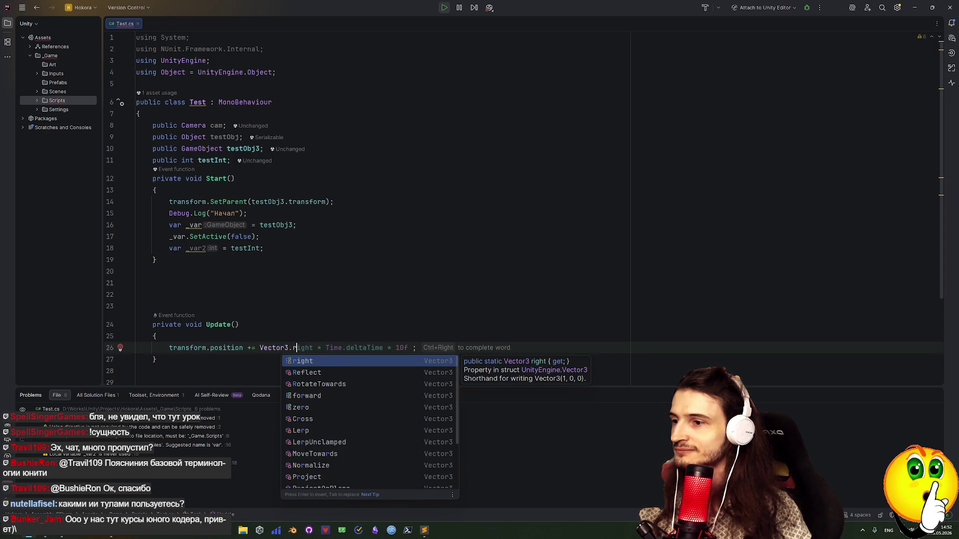
Complete the line as transform.position += Vector3.right; and open right's declaration in Vector3.cs.
key(ctrl+Right)
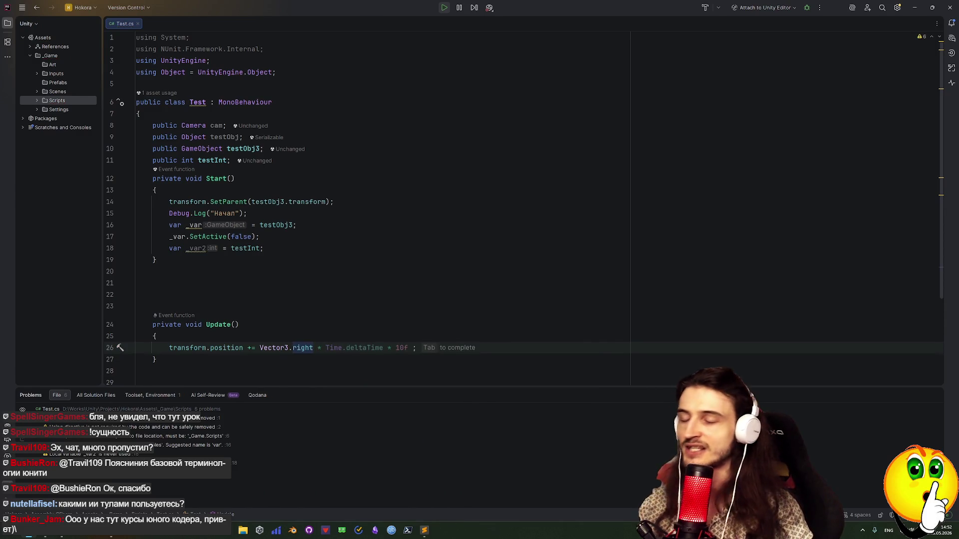
text(;)
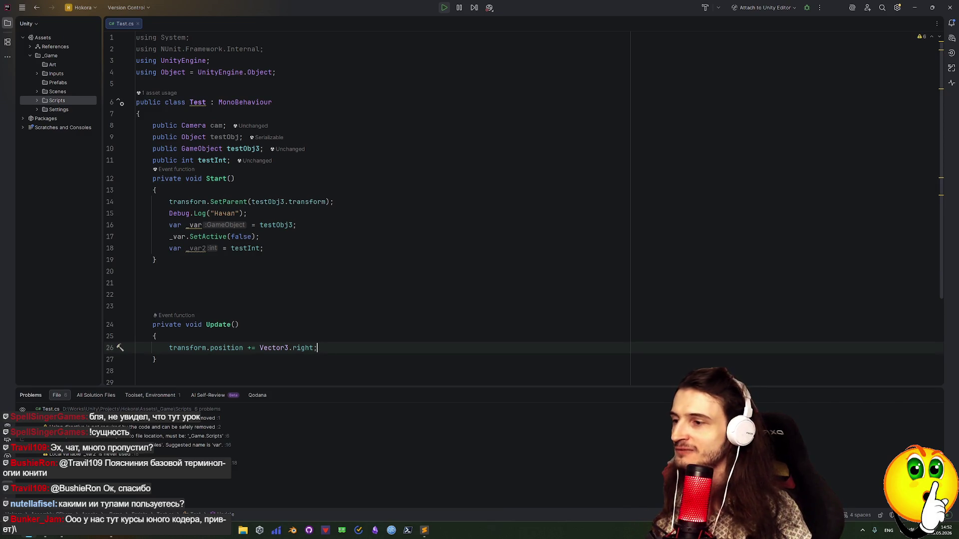
key(Left)
key(Left)
key(ctrl+b)
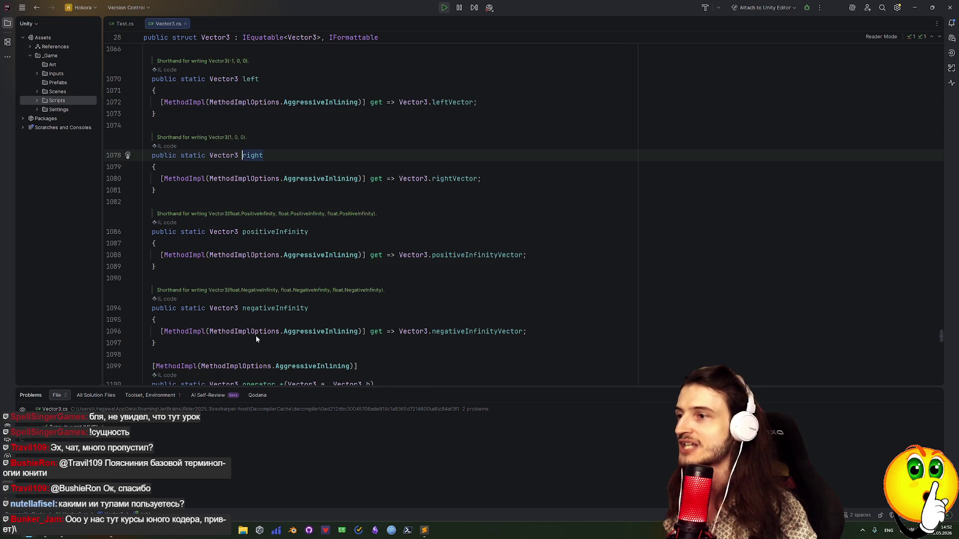
Follow right to the rightVector declaration, new Vector3(1f, 0.0f, 0.0f), then return to Test.cs.
key(Down)
key(Down)
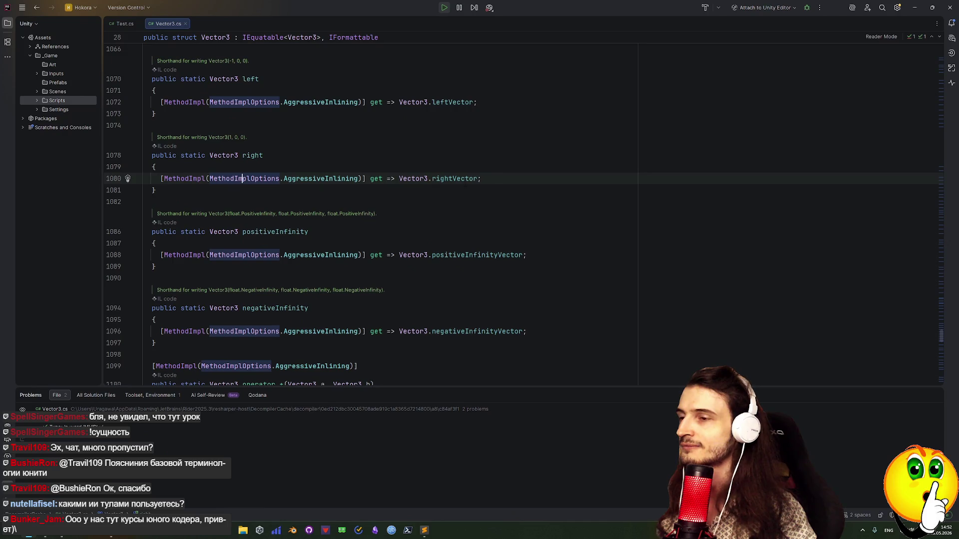
click(465, 178)
key(F12)
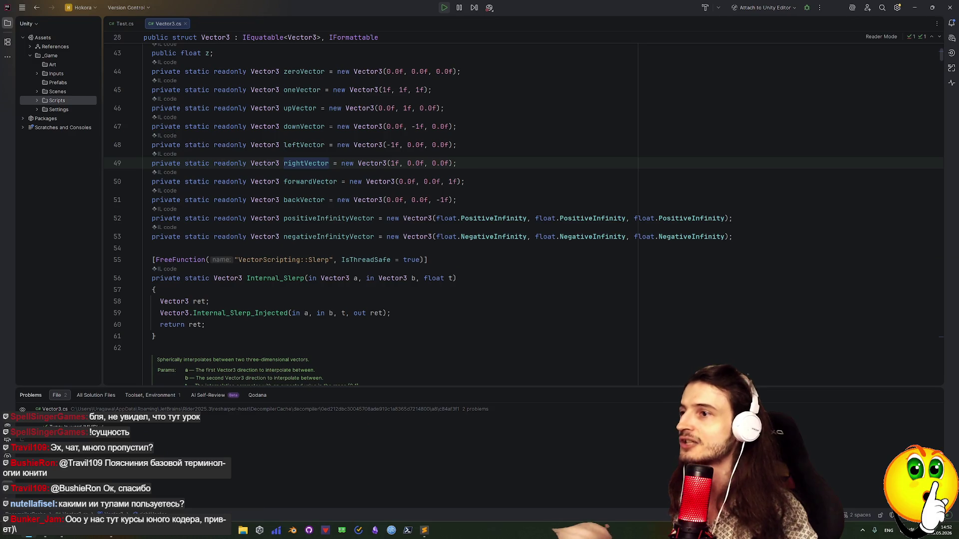
mouse_move(373, 164)
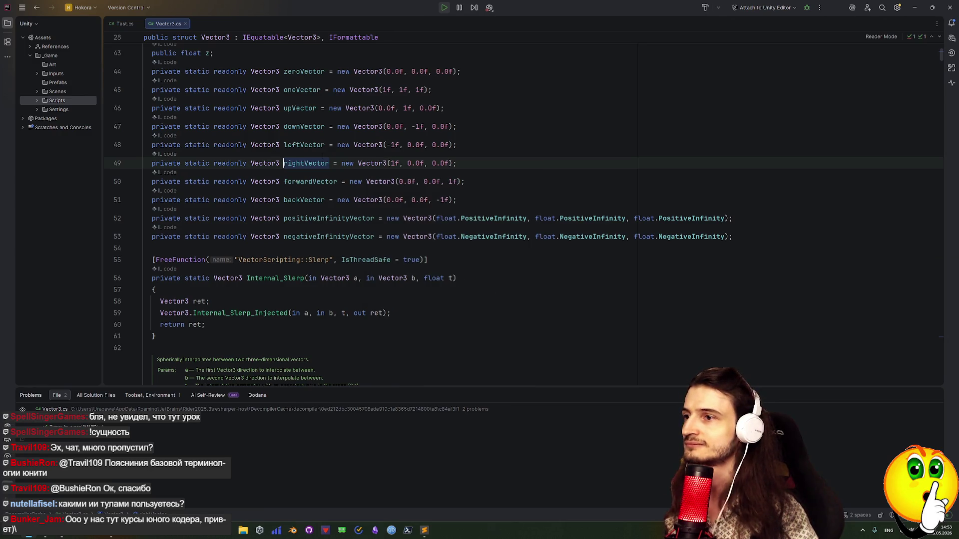
click(338, 163)
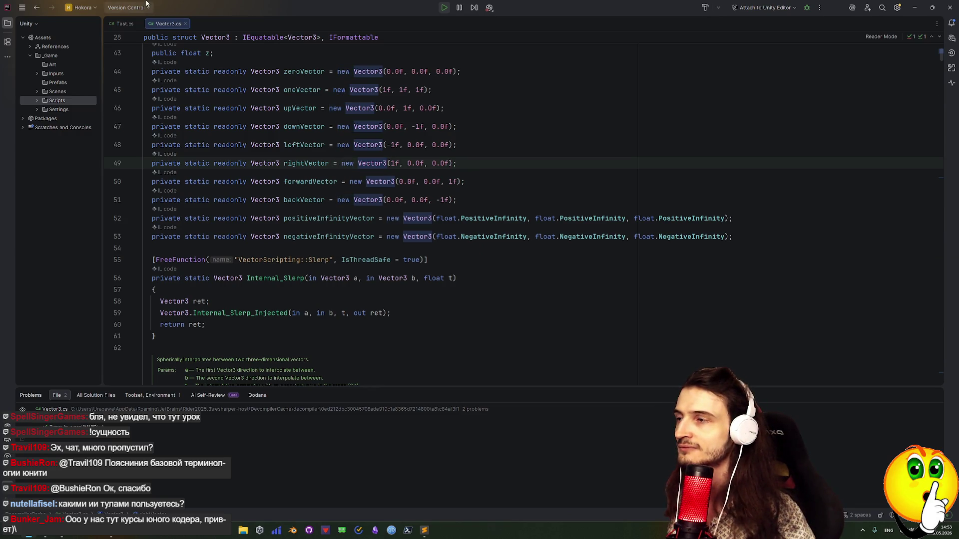
click(126, 23)
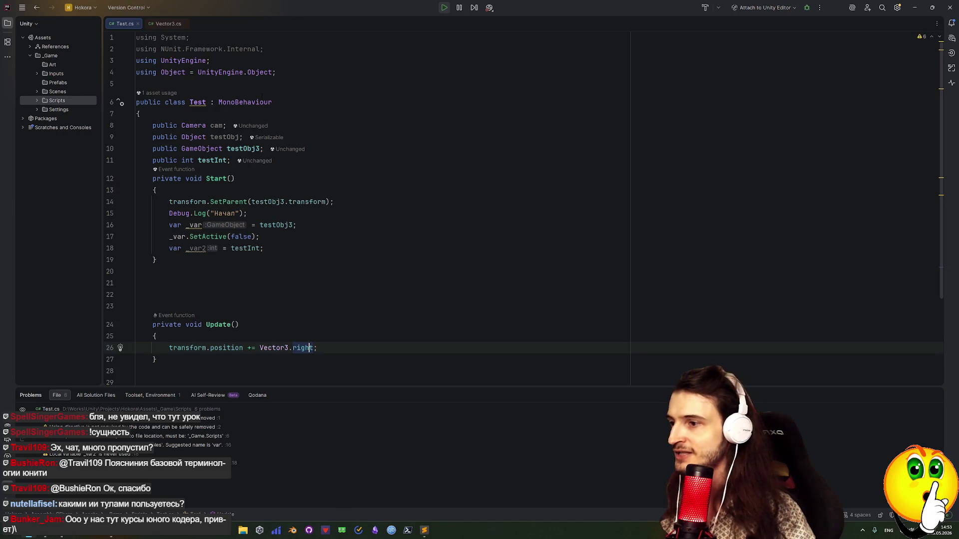
Close the Vector3.cs source, scroll through Test.cs, and switch over to the Unity Editor.
click(183, 23)
scroll(318, 339, down, 1)
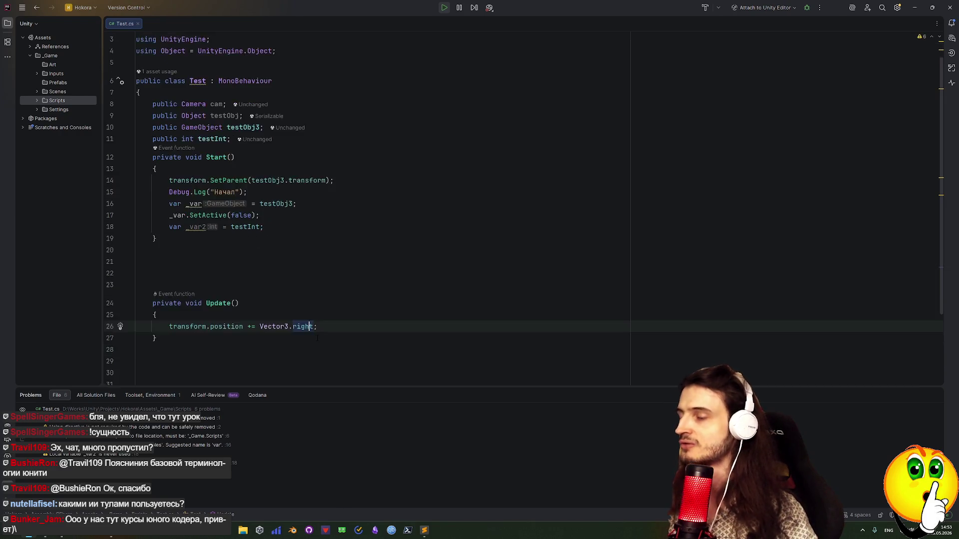
scroll(314, 300, down, 3)
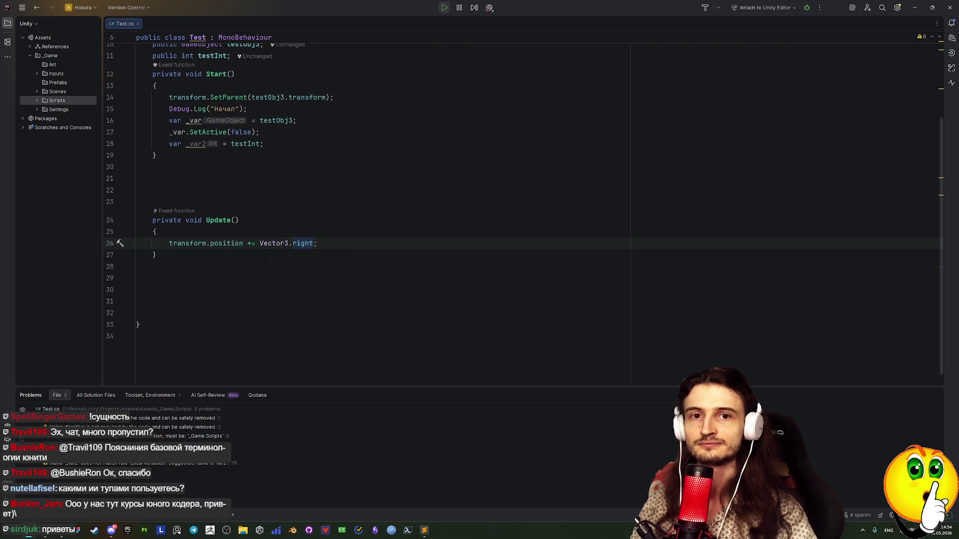
key(alt+Tab)
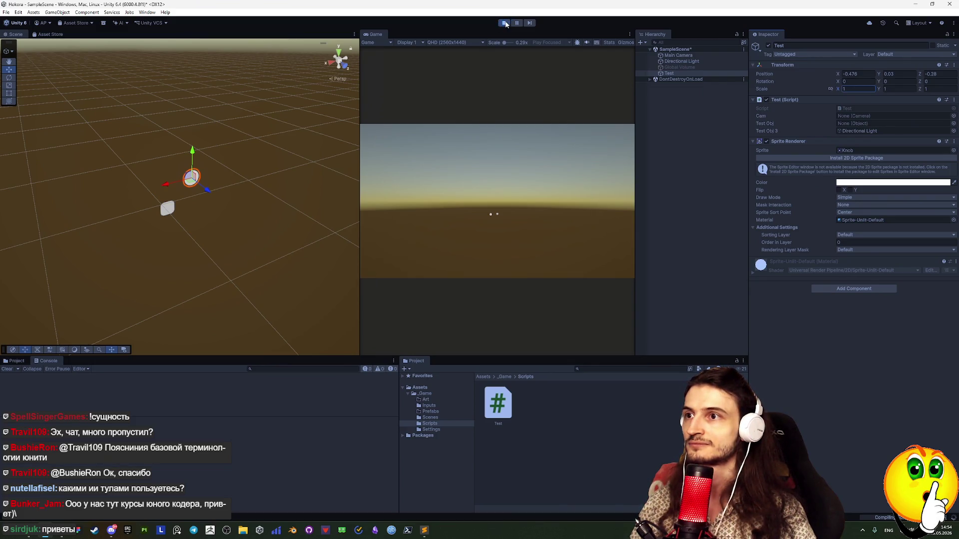
Stop Play mode, rerun the scene briefly with Test selected, exit Play, and bring up the Hierarchy's create menu.
click(504, 23)
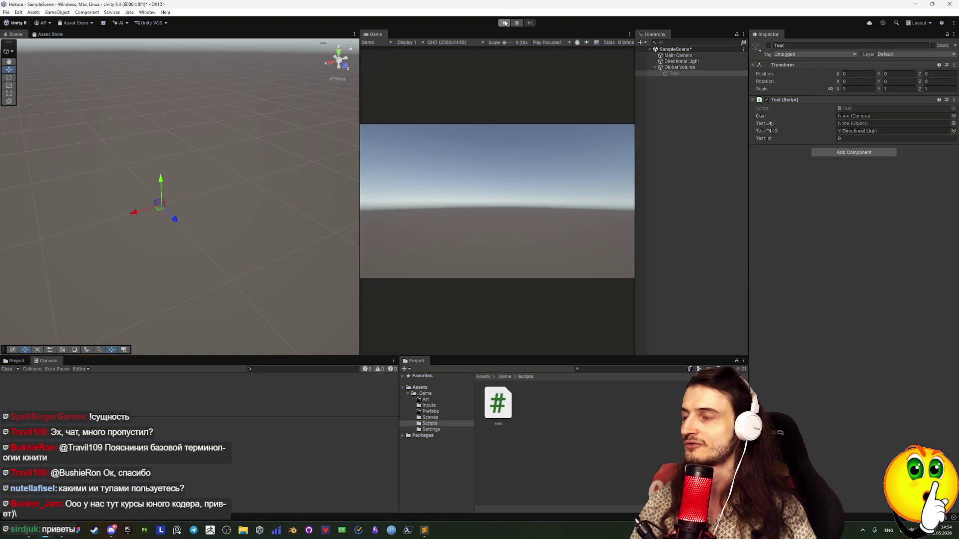
click(504, 24)
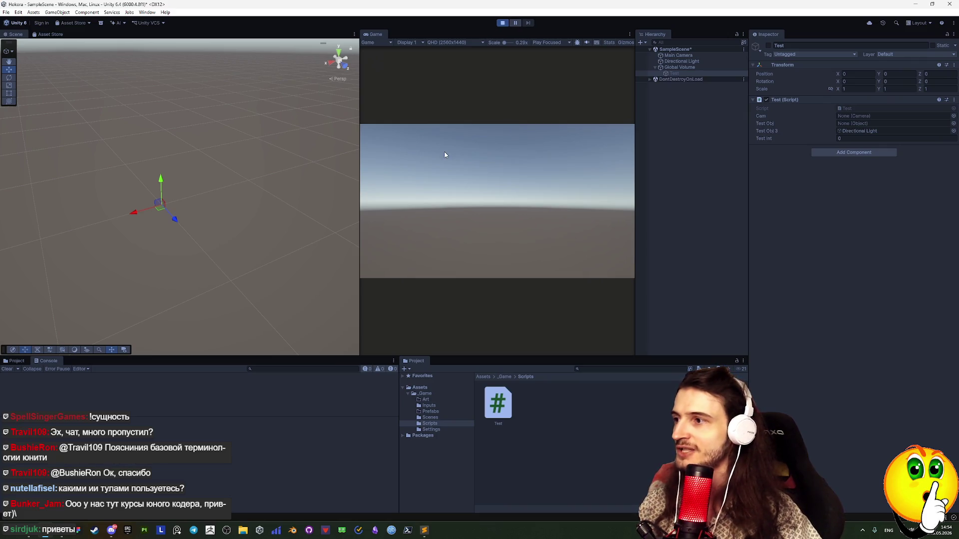
click(669, 72)
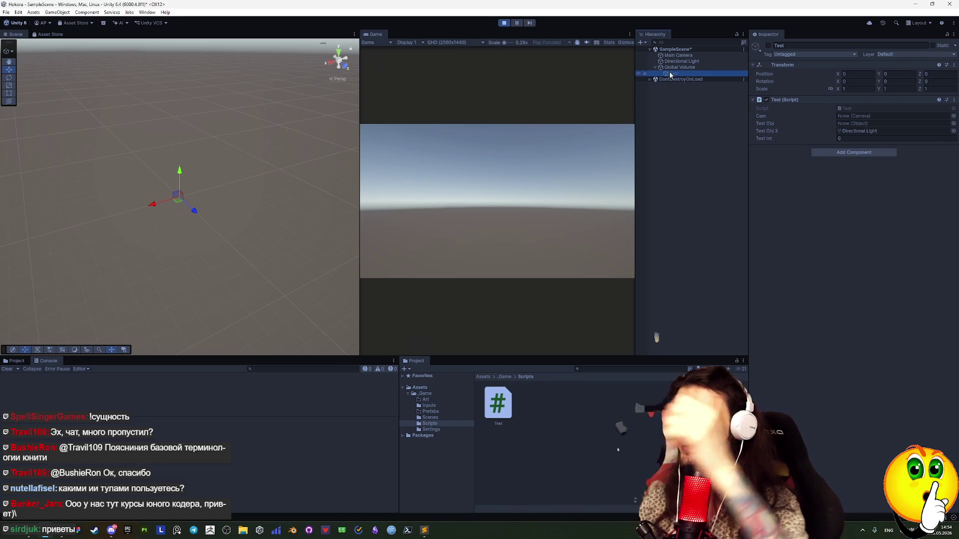
click(504, 23)
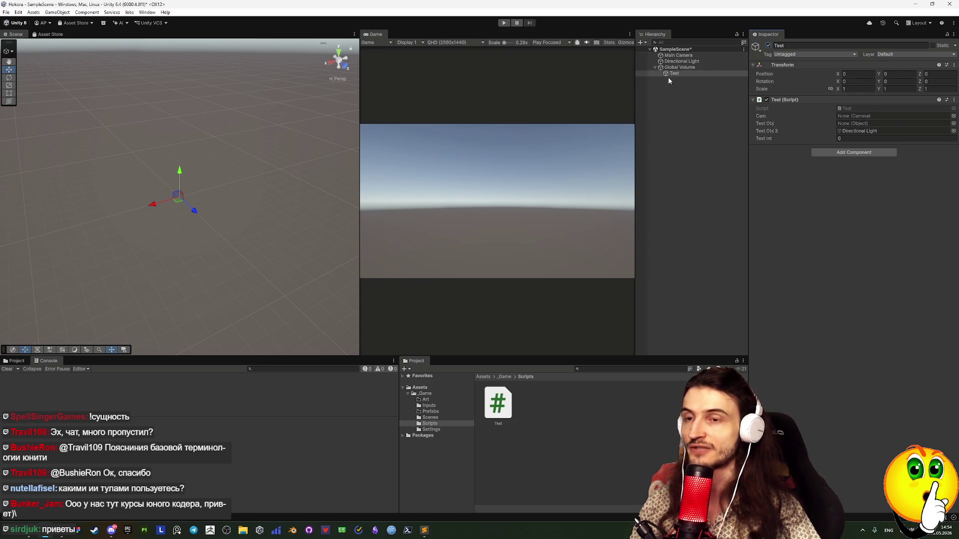
right_click(671, 87)
Add a Cube to the scene via 3D Object > Cube.
mouse_move(701, 228)
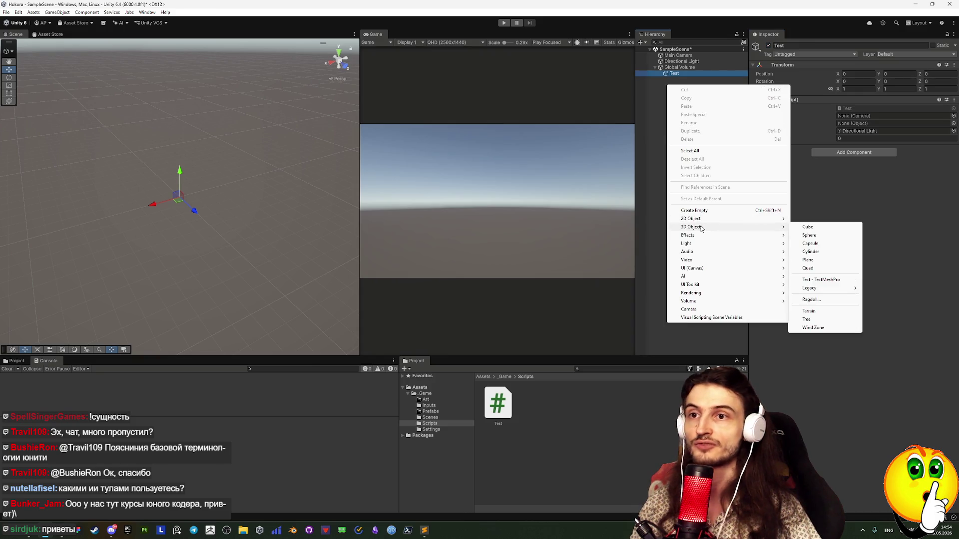
click(807, 227)
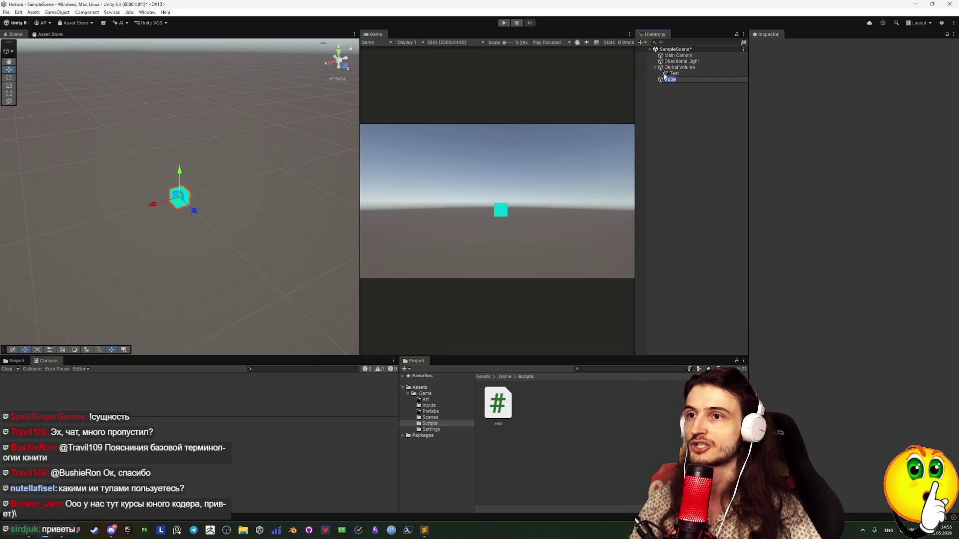
click(693, 108)
Remove the Test (Script) component from the Test object, then undo to restore it.
click(666, 81)
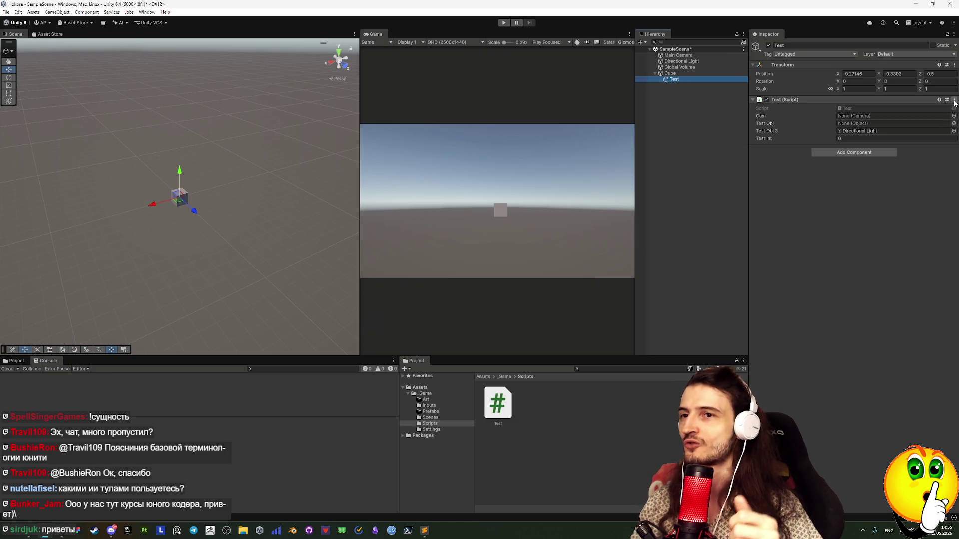
click(954, 100)
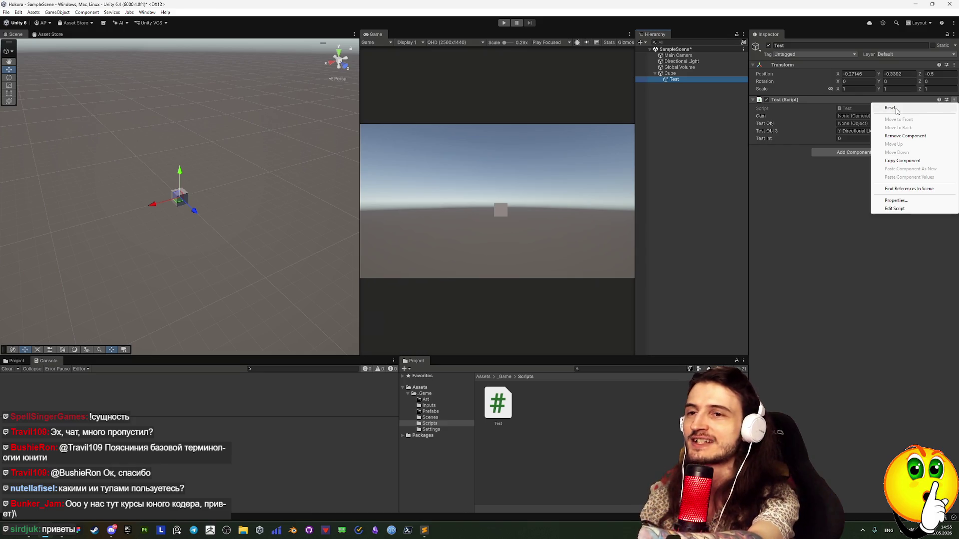
click(906, 135)
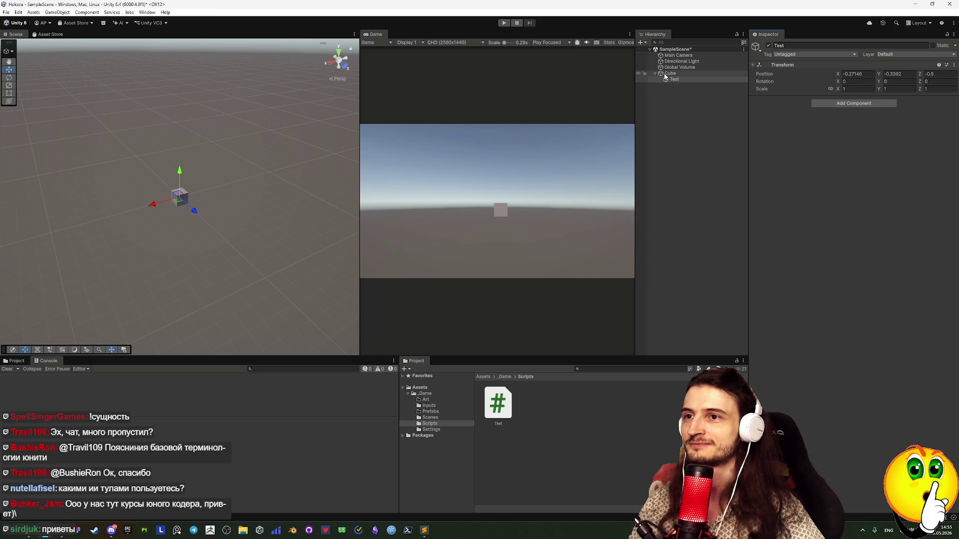
key(ctrl+z)
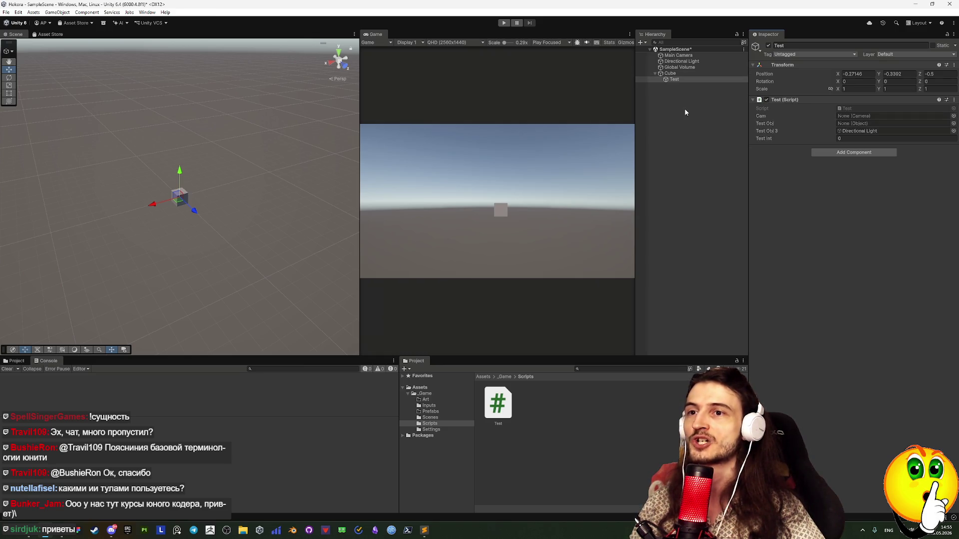
click(669, 90)
Make the Test object a child of the Cube in the Hierarchy and select the Cube.
click(670, 73)
click(674, 79)
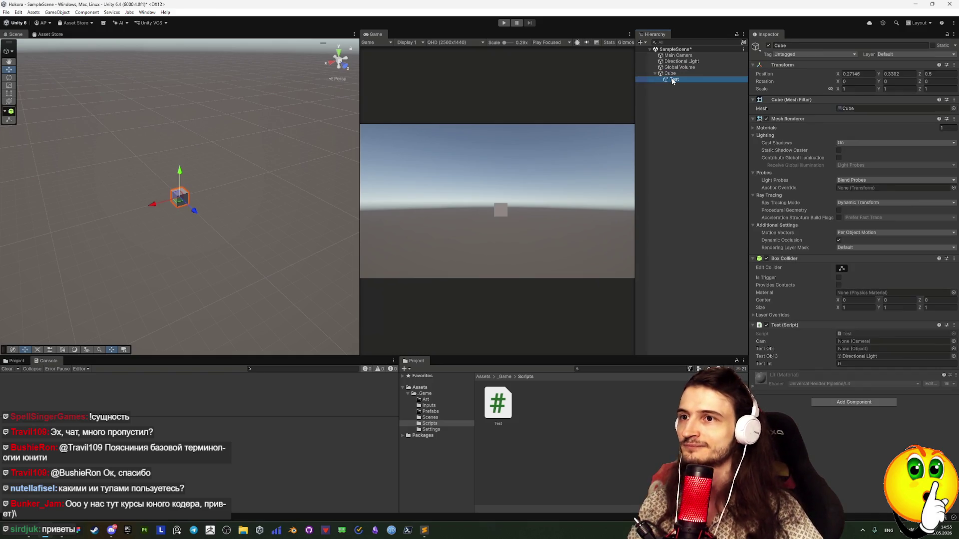
drag(675, 79, 669, 76)
click(670, 76)
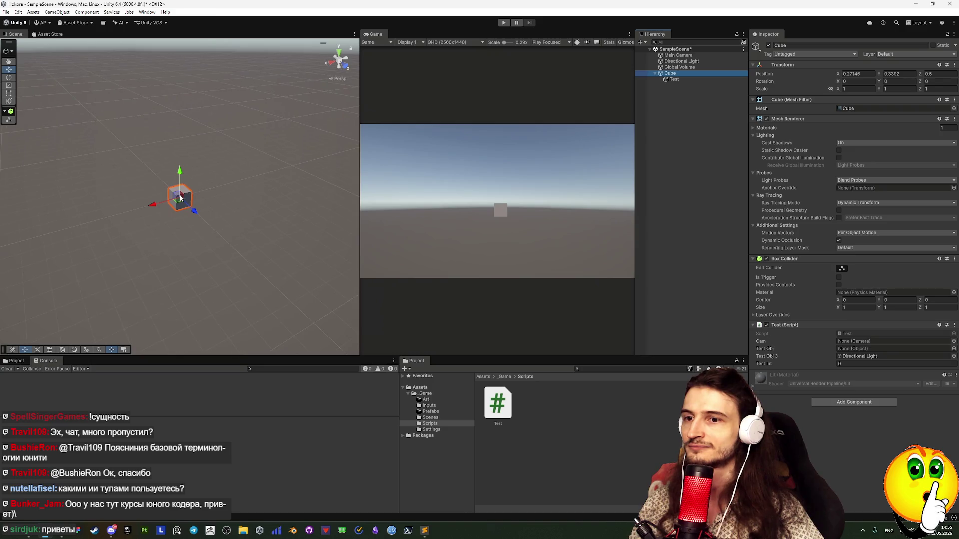
scroll(502, 208, up, 1)
scroll(519, 186, up, 2)
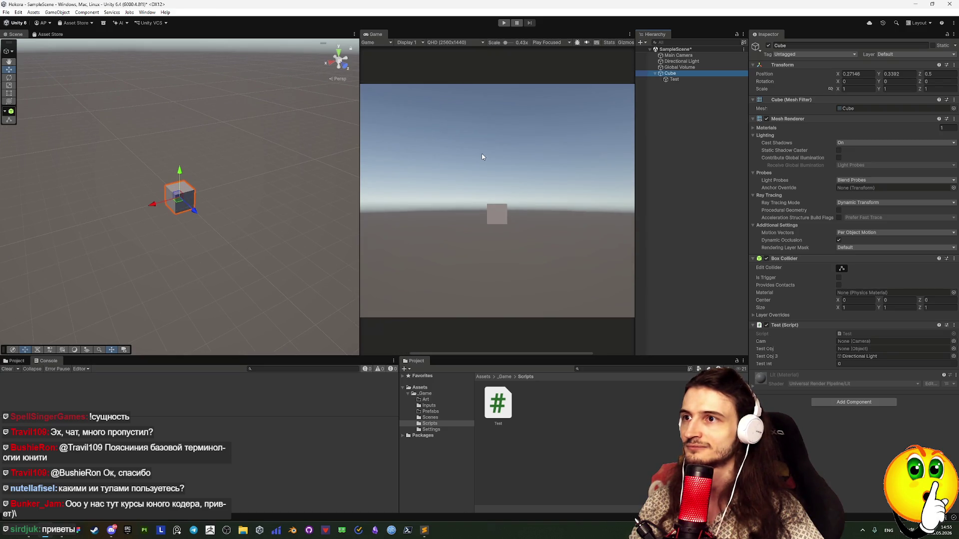
Run Play mode briefly to watch the cube move, then inspect the Main Camera.
click(504, 23)
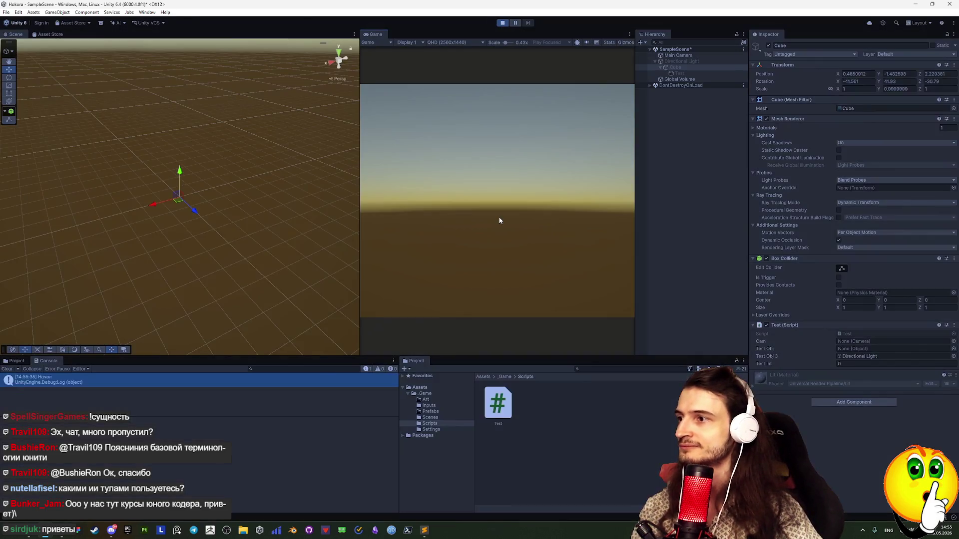
click(504, 23)
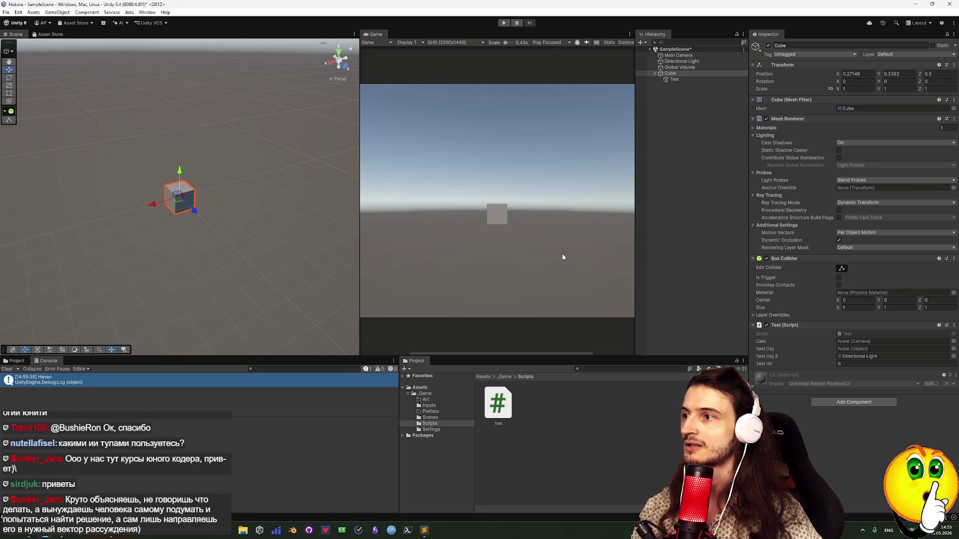
mouse_move(419, 536)
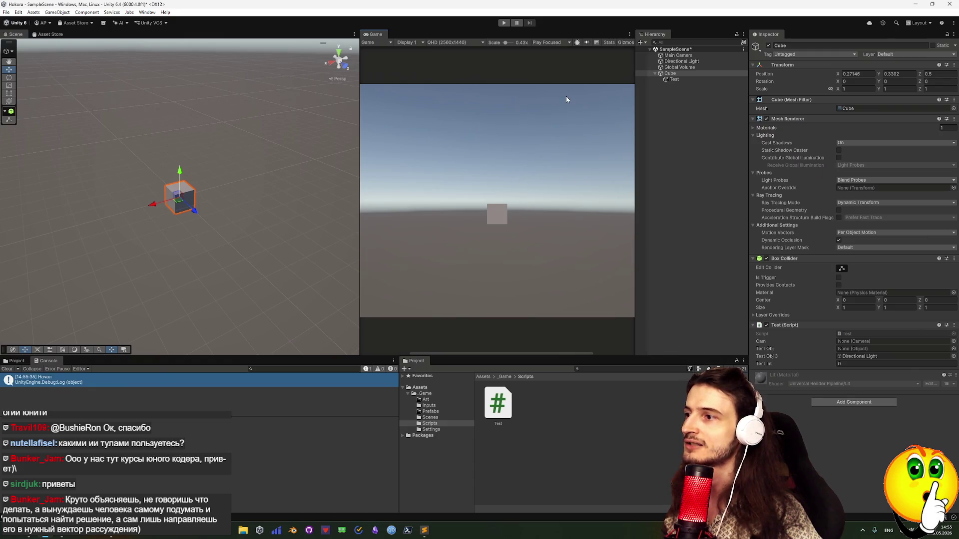
click(678, 56)
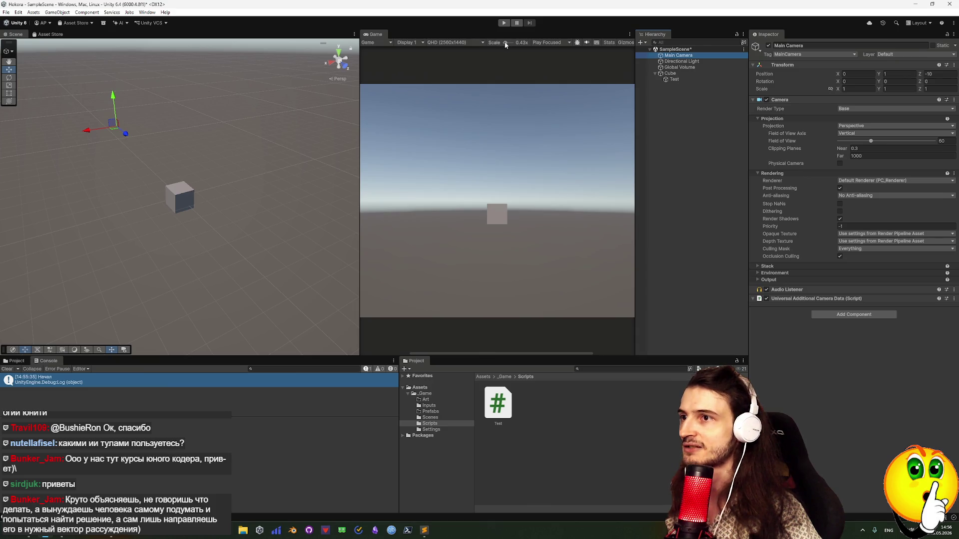
Orbit the Scene view around the cube, run a short Play test, then select the Cube.
mouse_move(355, 198)
mouse_down()
mouse_move(137, 180)
mouse_move(208, 176)
mouse_move(191, 167)
mouse_up()
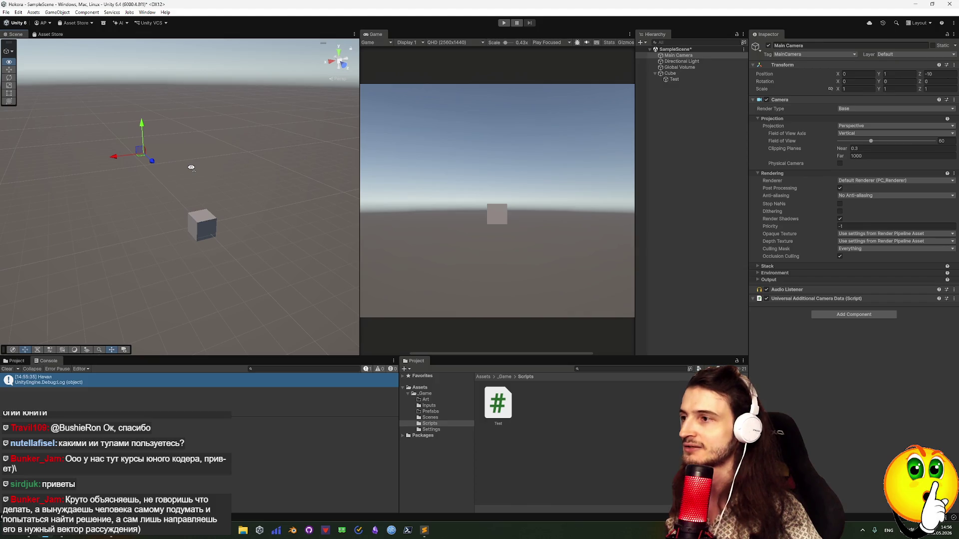
mouse_move(191, 167)
mouse_down()
mouse_move(199, 169)
mouse_move(198, 220)
mouse_move(190, 190)
mouse_move(195, 225)
mouse_up()
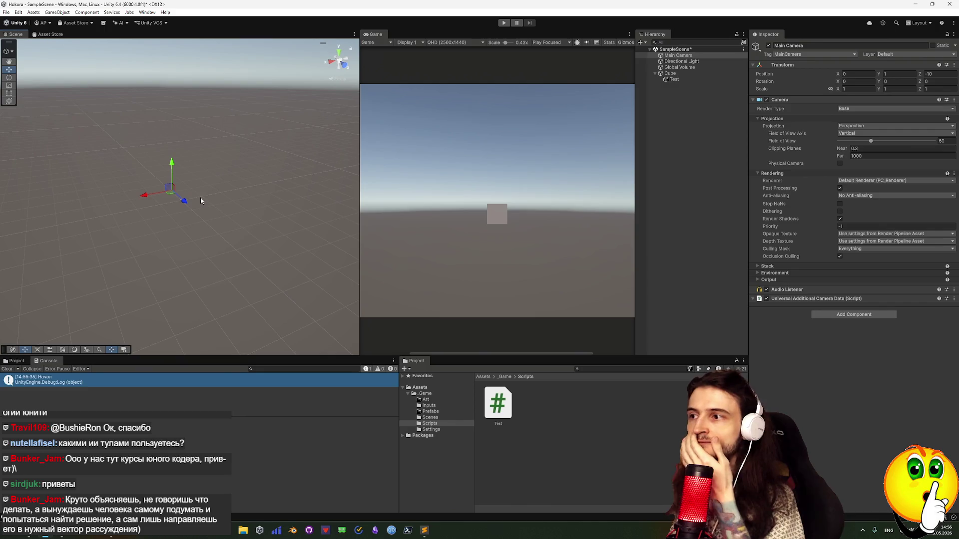
click(503, 22)
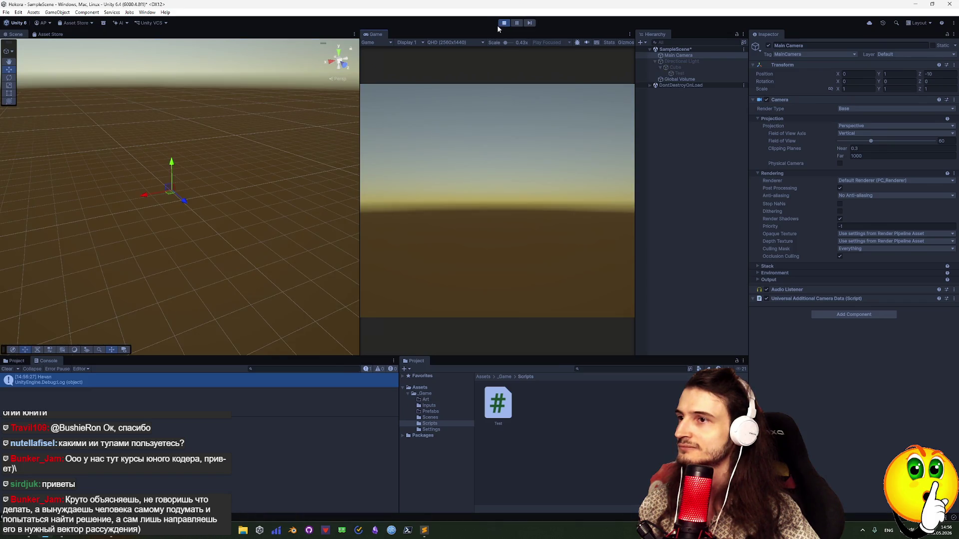
click(503, 23)
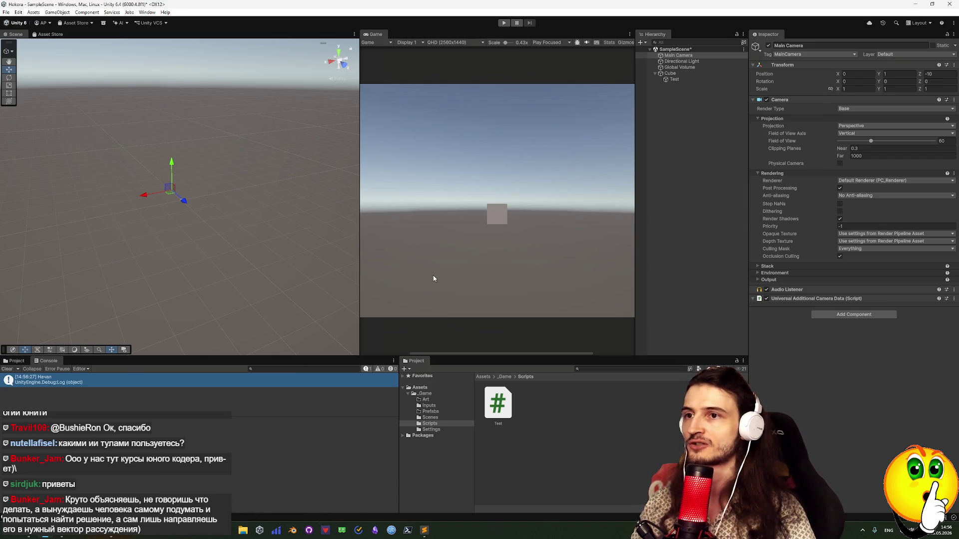
click(669, 73)
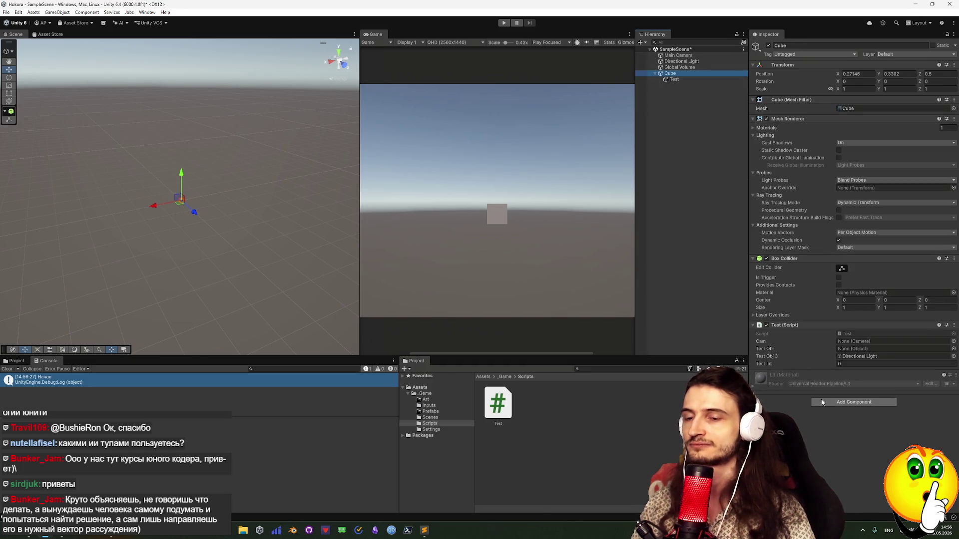
Play with the Cube's Test script disabled, enable it mid-play, stop, and re-enable the script.
click(767, 326)
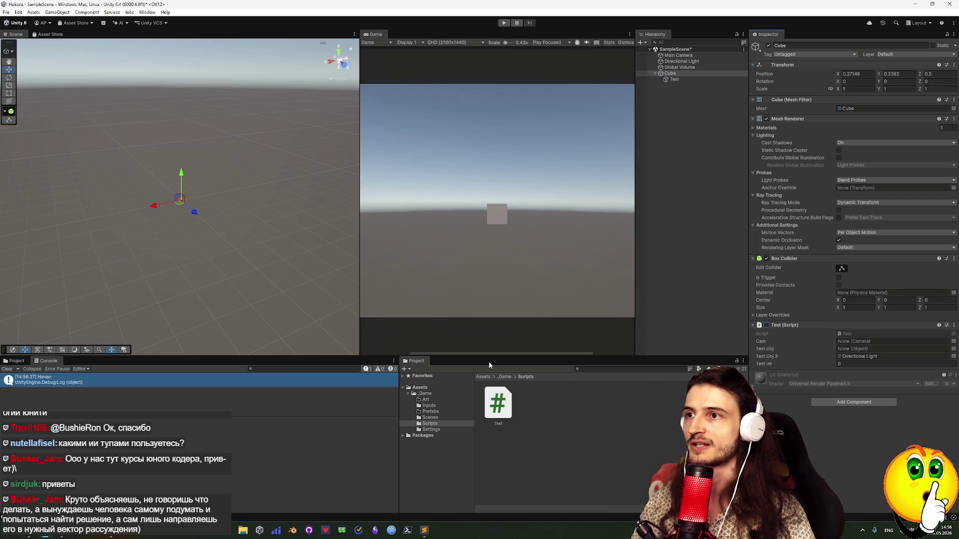
click(503, 23)
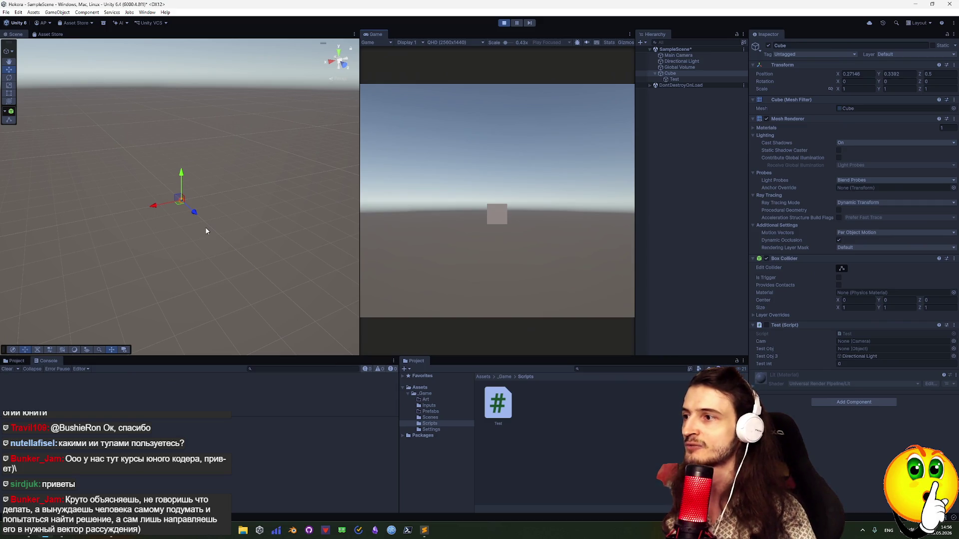
click(767, 325)
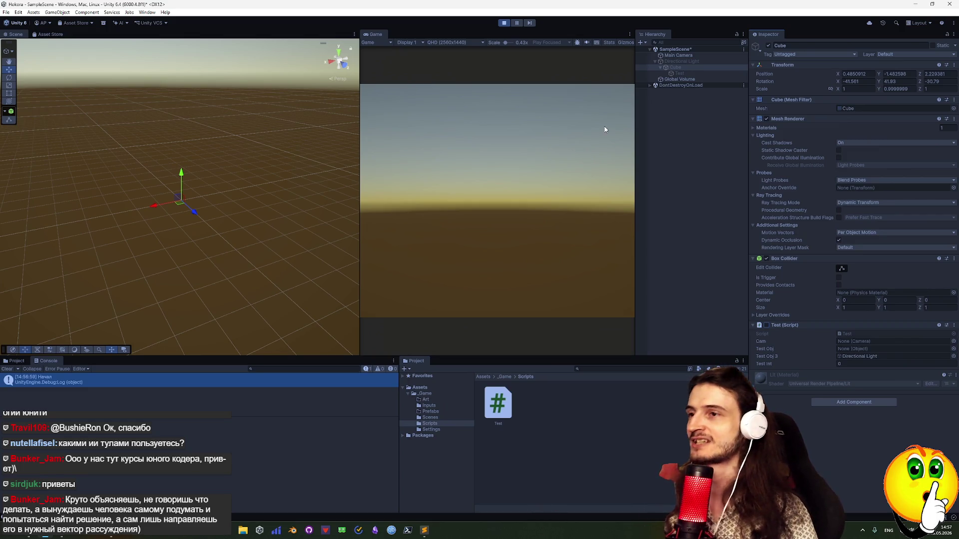
click(504, 23)
click(766, 325)
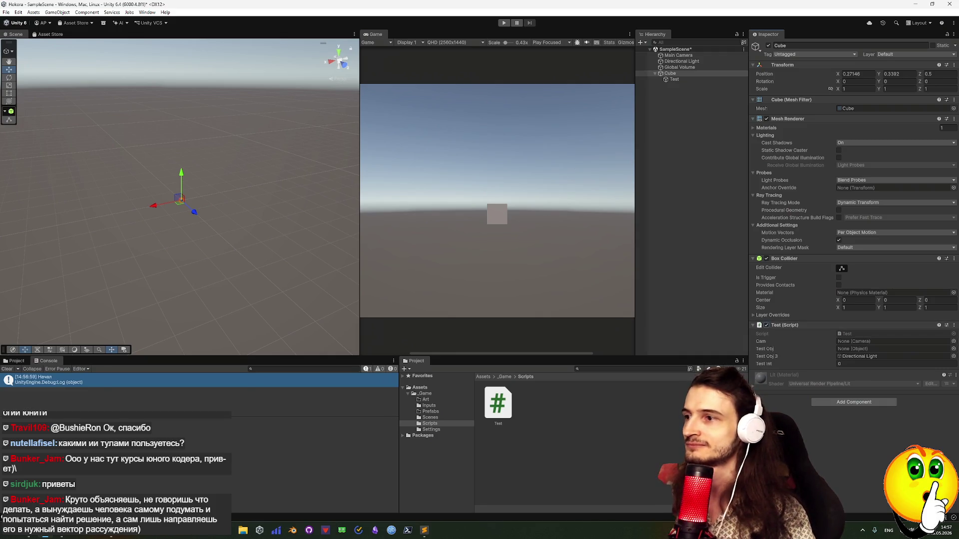
key(alt+Tab)
Extend the Update line to transform.position += Vector3.right * Time.deltaTime * 10f.
text(*)
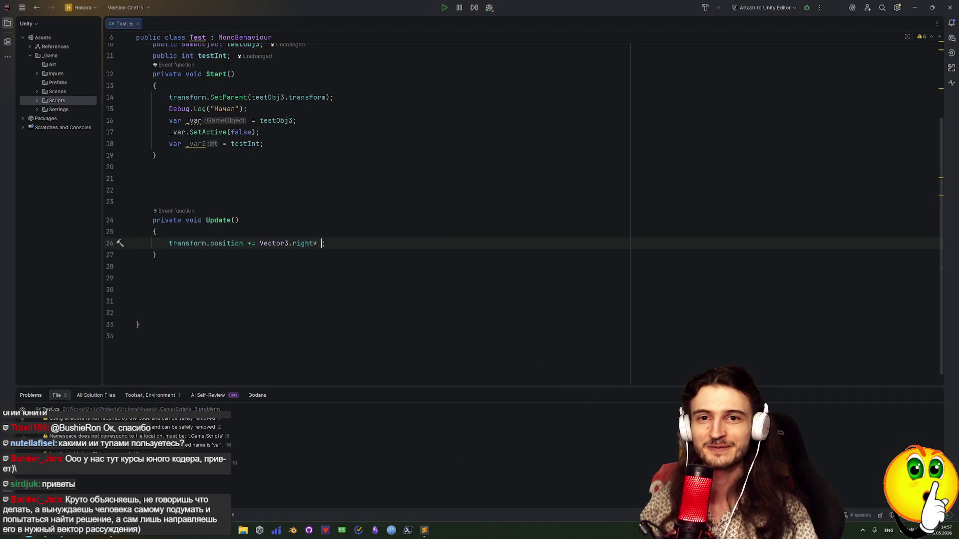
key(BackSpace)
key(BackSpace)
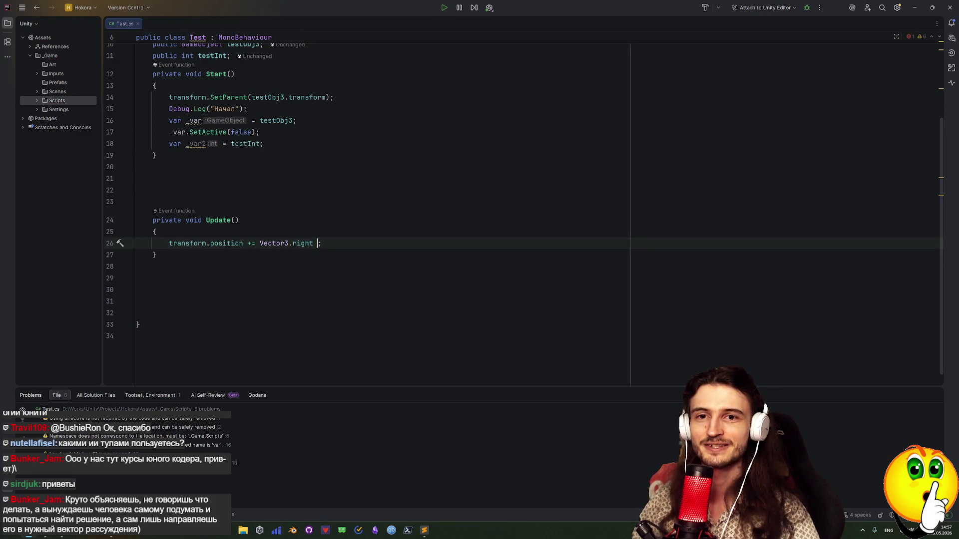
text(* Time)
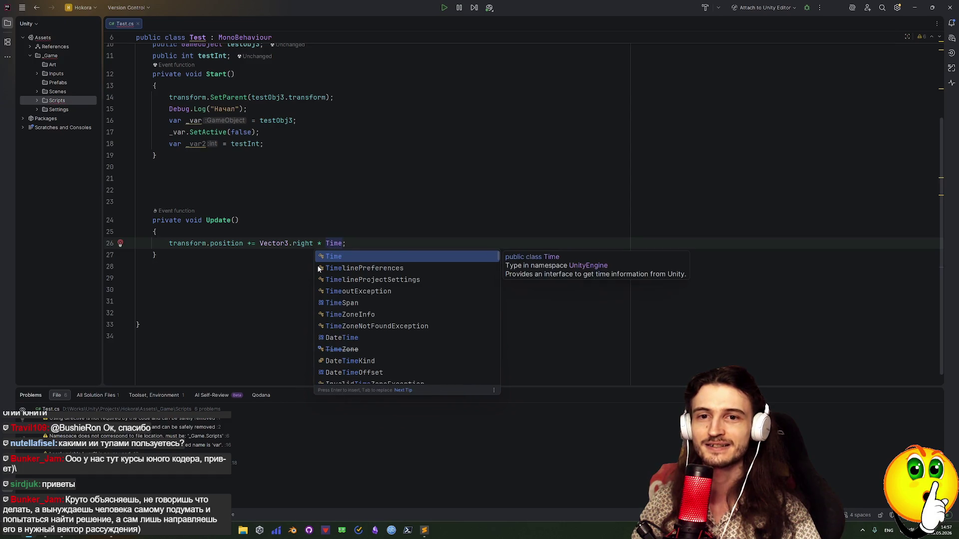
text(.)
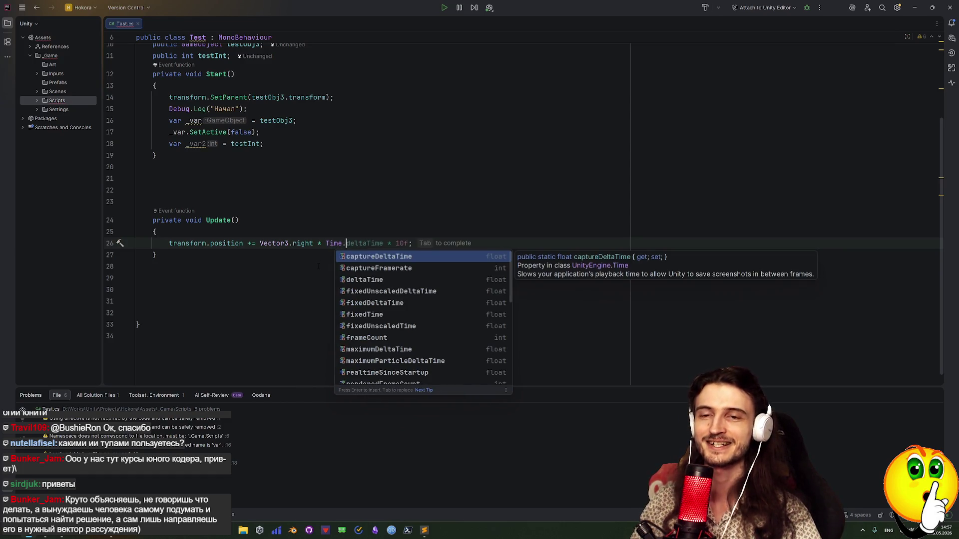
key(Tab)
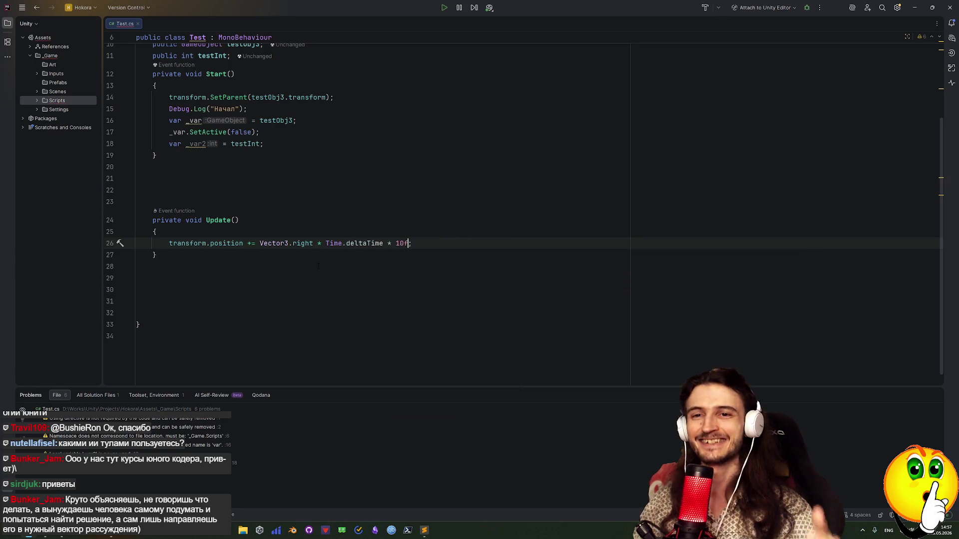
Start a float spee declaration at the top of Update, then delete it.
key(Up)
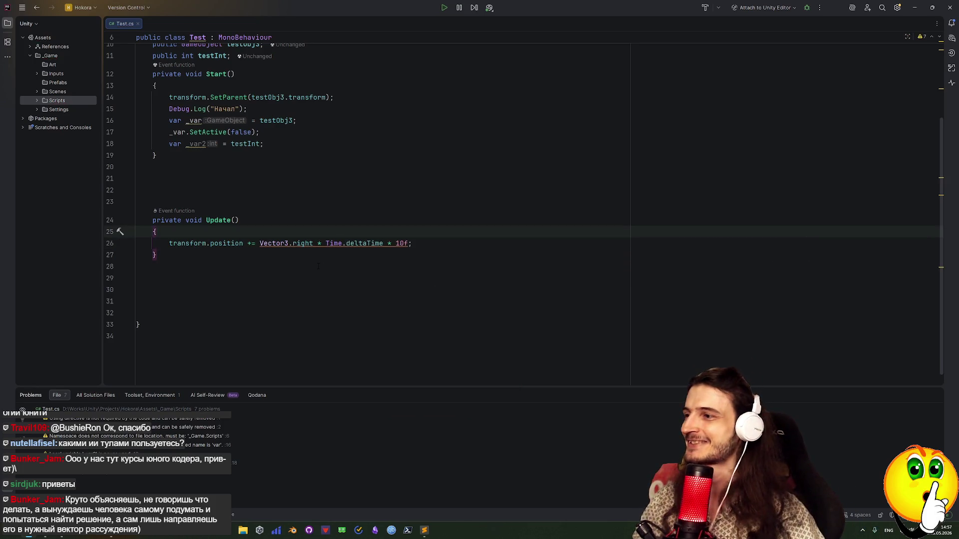
key(Return)
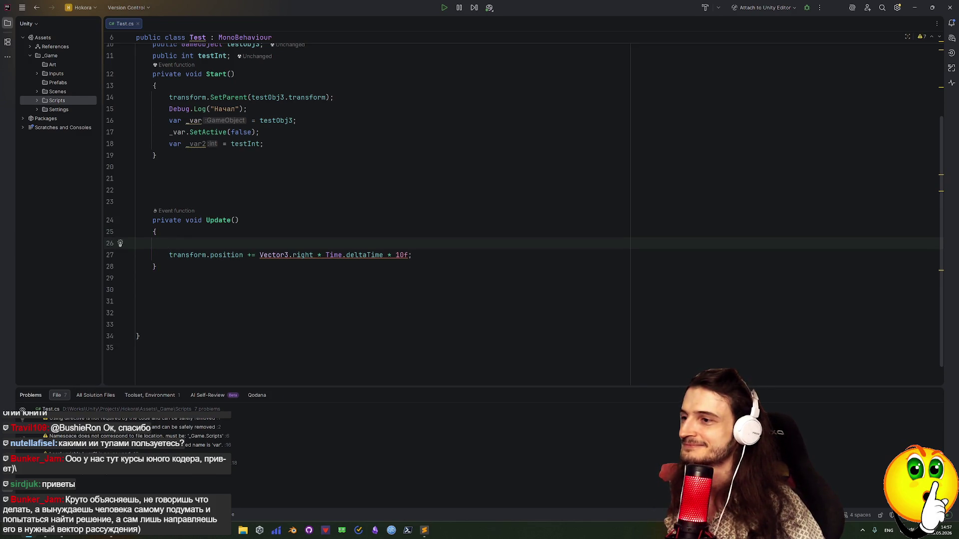
text(float spee)
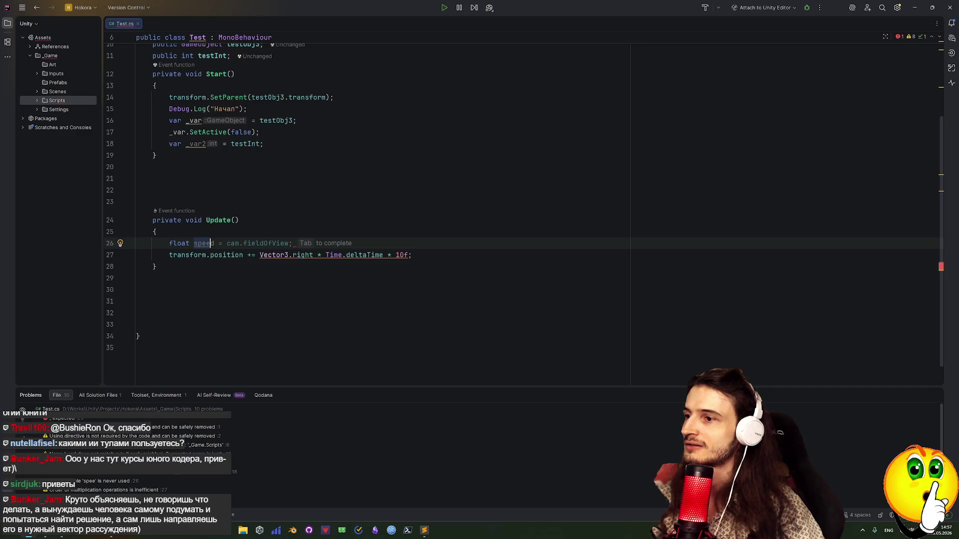
click(156, 155)
drag(211, 243, 168, 244)
key(BackSpace)
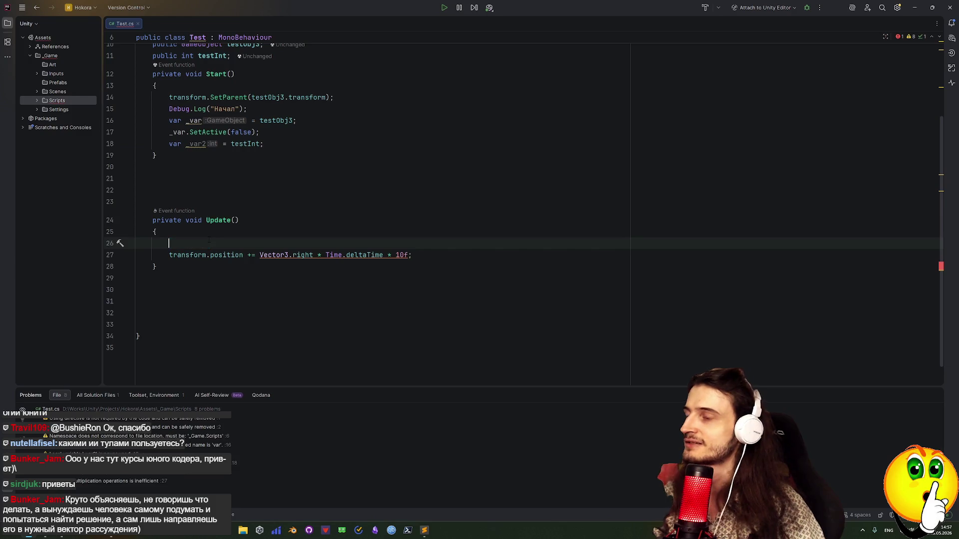
Inspect the * 10 multiplier and Time.deltaTime on line 27, bringing up deltaTime's documentation.
drag(387, 254, 404, 255)
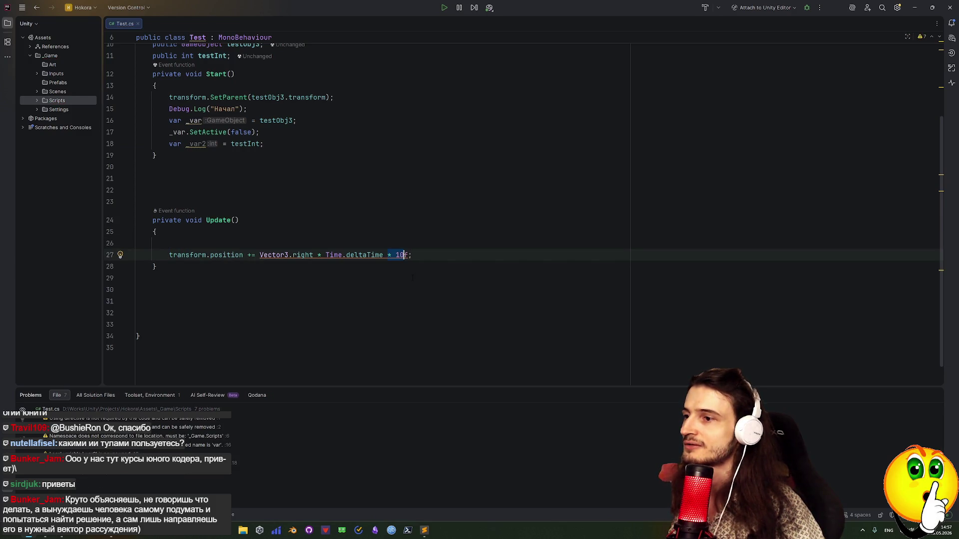
scroll(614, 89, up, 3)
scroll(614, 89, down, 3)
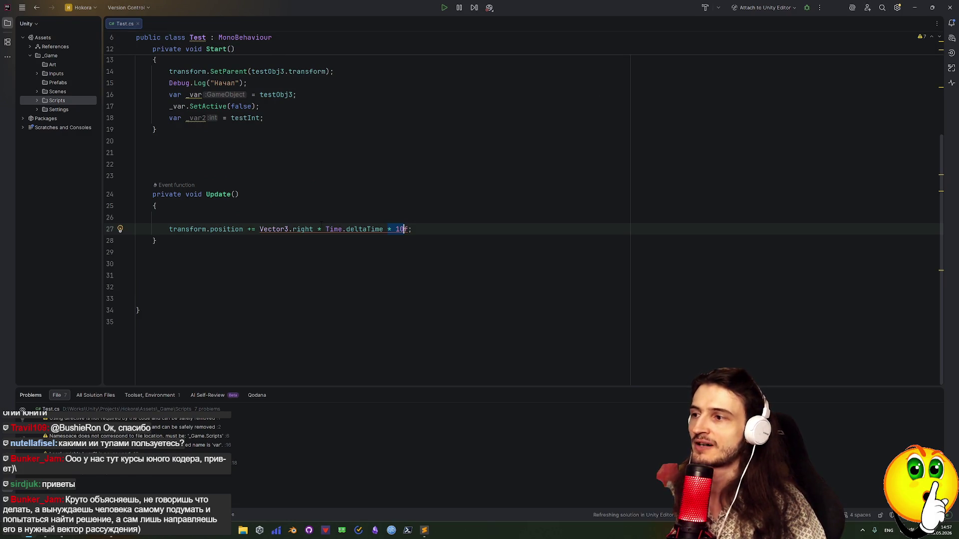
click(321, 229)
scroll(321, 225, up, 3)
click(415, 341)
click(403, 333)
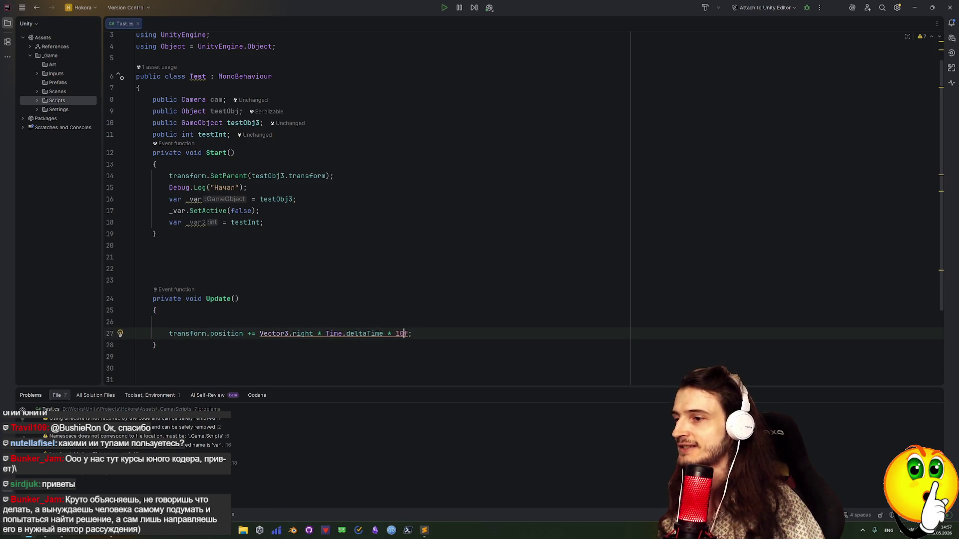
drag(326, 334, 383, 334)
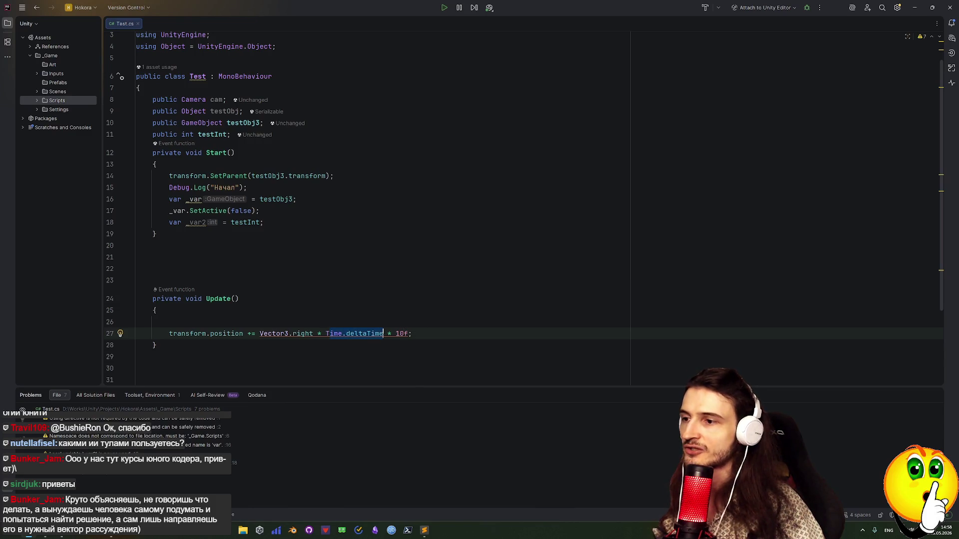
scroll(383, 335, down, 1)
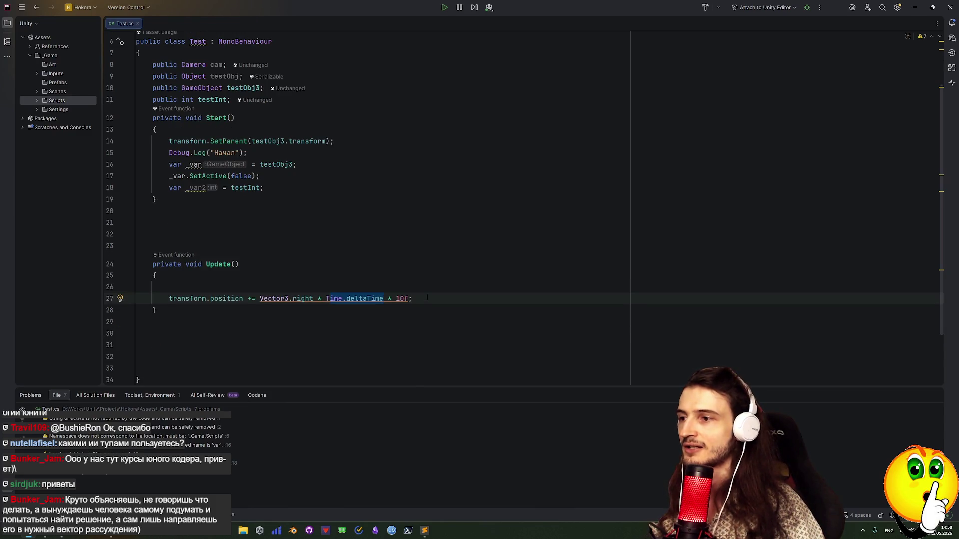
mouse_move(363, 302)
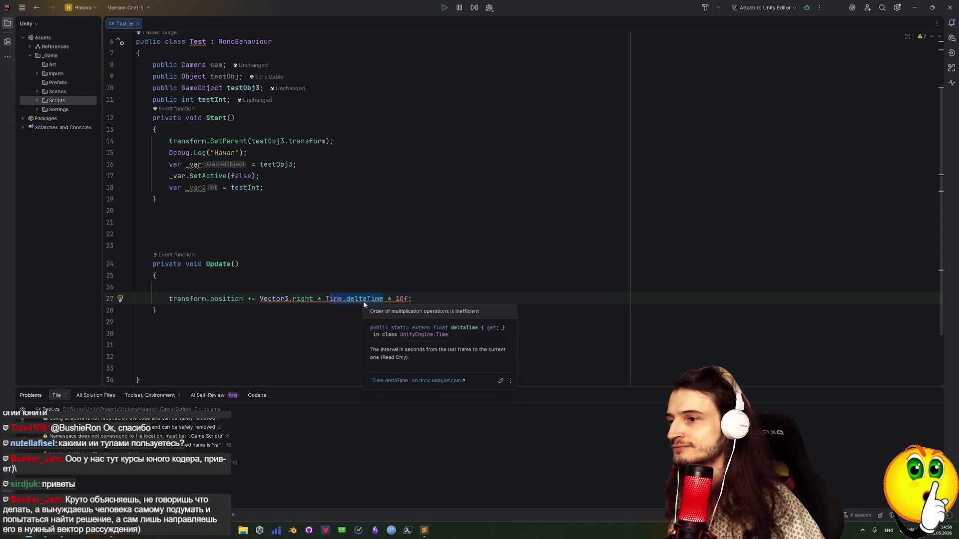
Delete '* 10f' on line 27 so Update adds Vector3.right * Time.deltaTime, then return to Unity.
drag(388, 299, 409, 299)
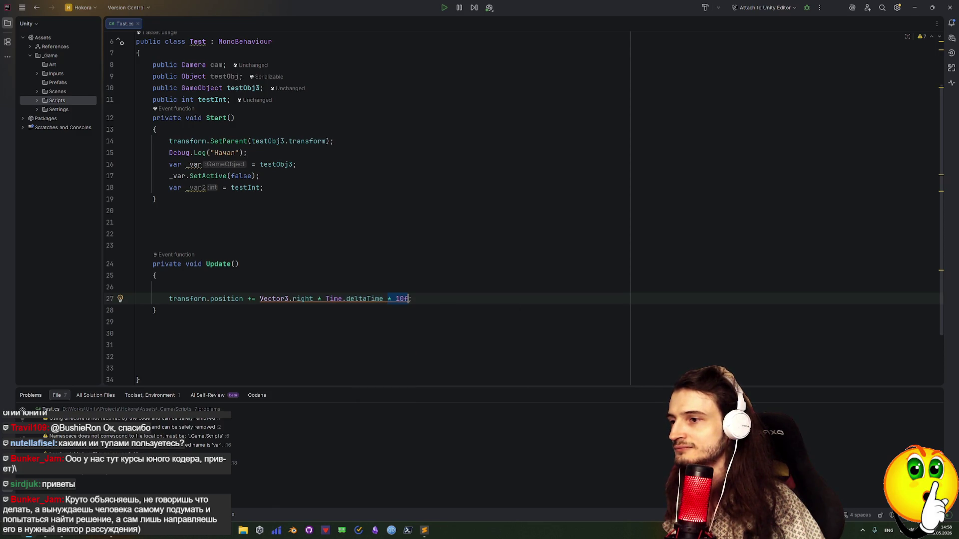
key(BackSpace)
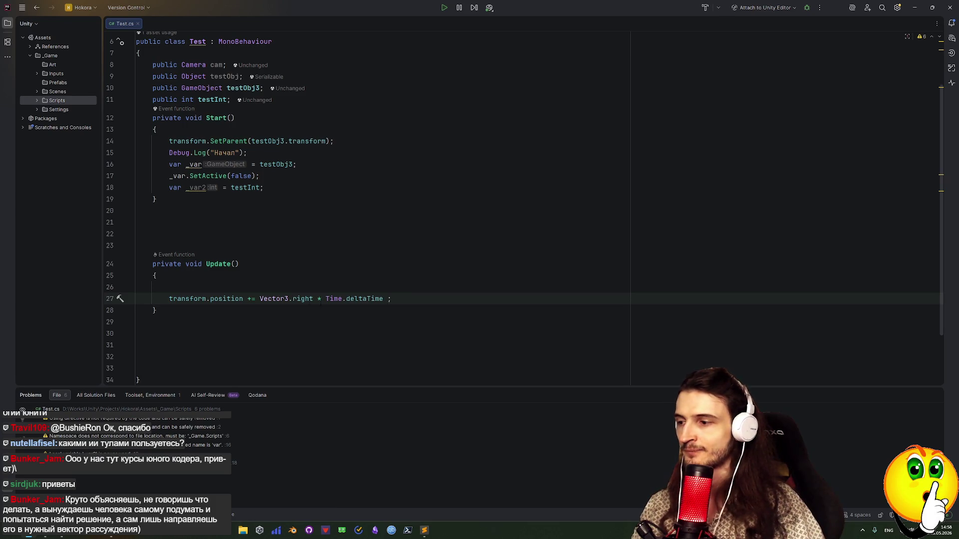
mouse_move(312, 299)
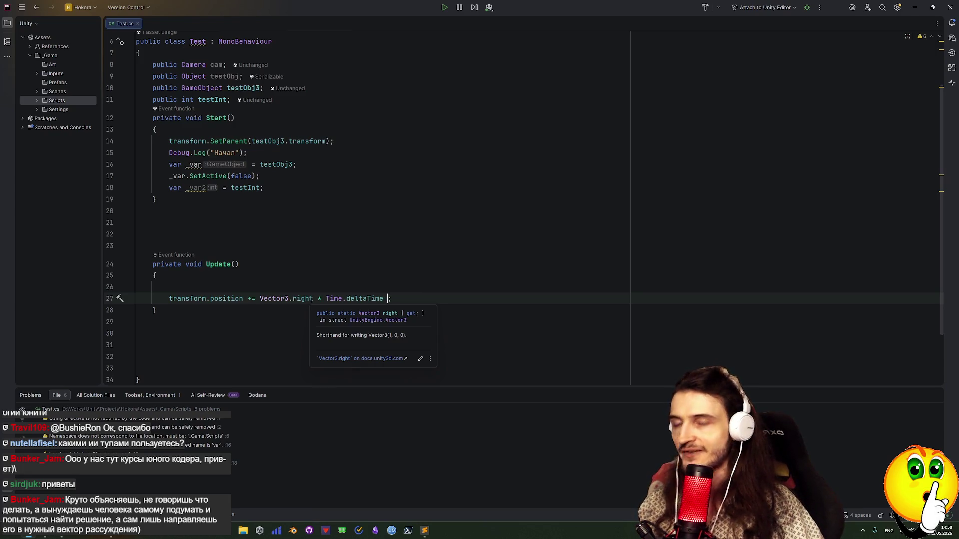
key(alt+Tab)
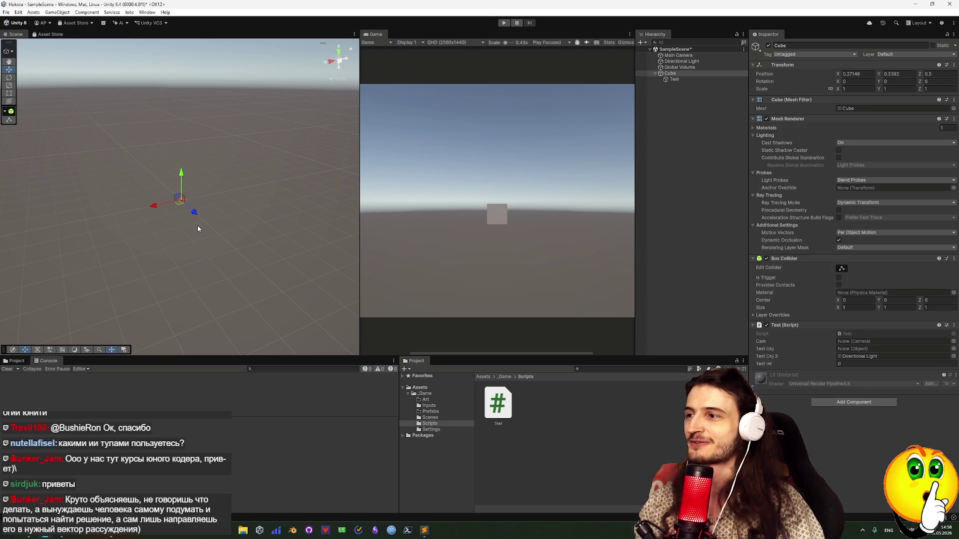
Deselect the Cube and run SampleScene in Play mode twice with the recompiled script, then return to Rider.
click(226, 209)
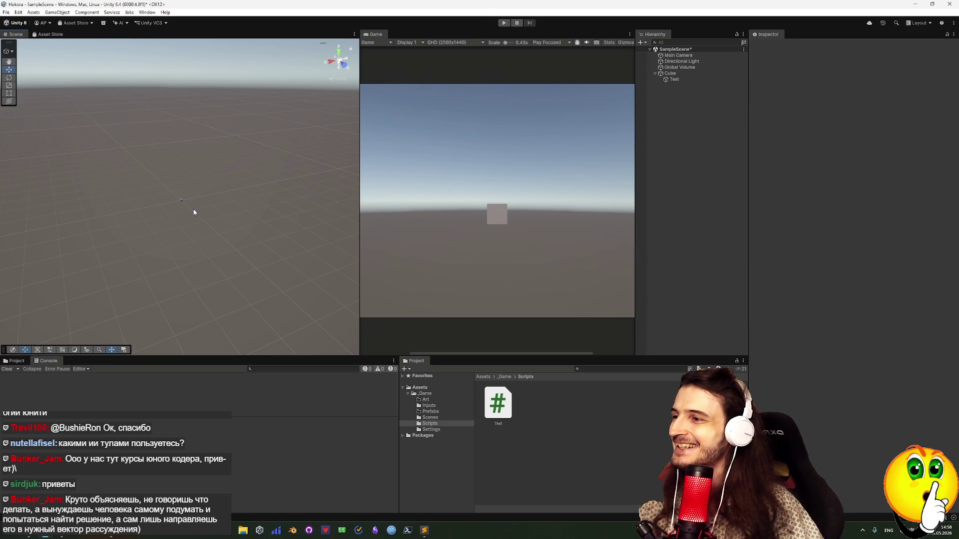
click(504, 23)
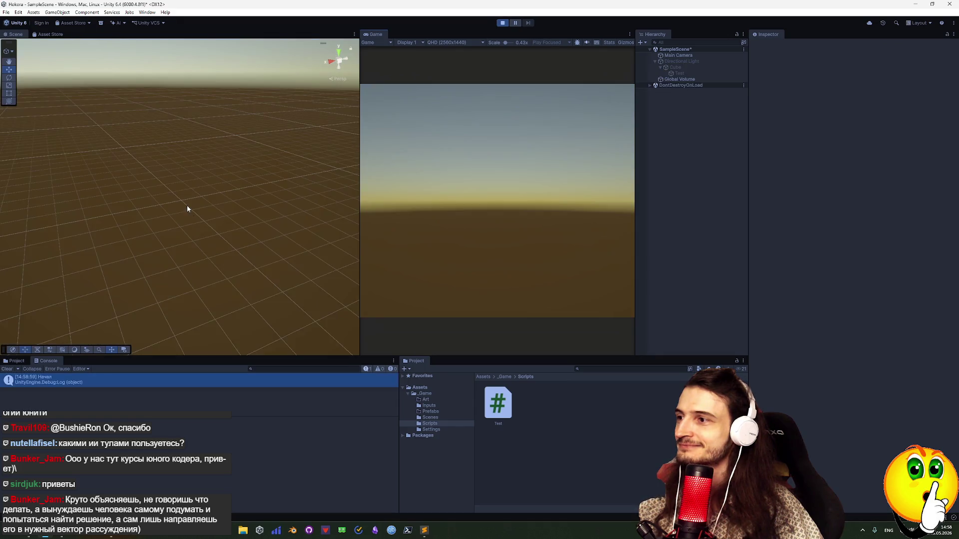
click(503, 23)
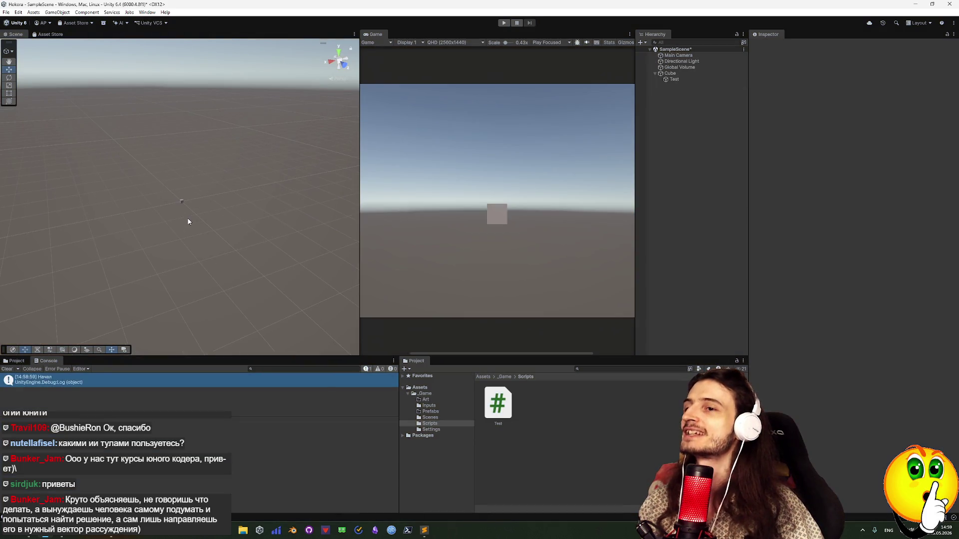
scroll(189, 222, up, 3)
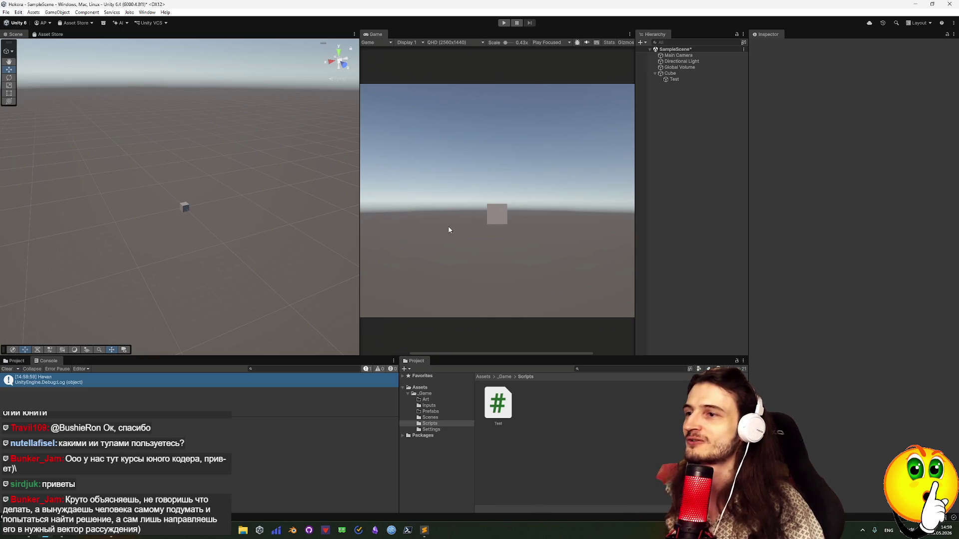
click(504, 23)
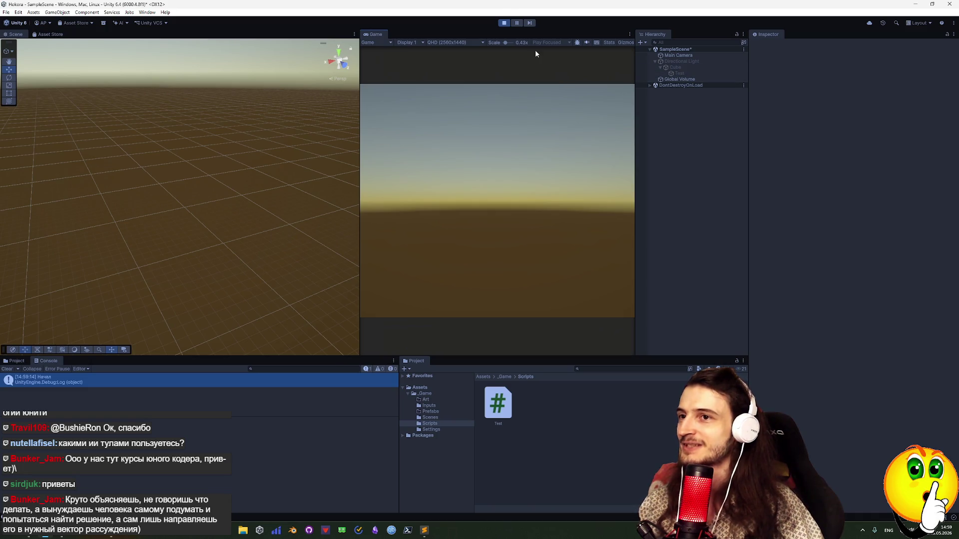
click(504, 22)
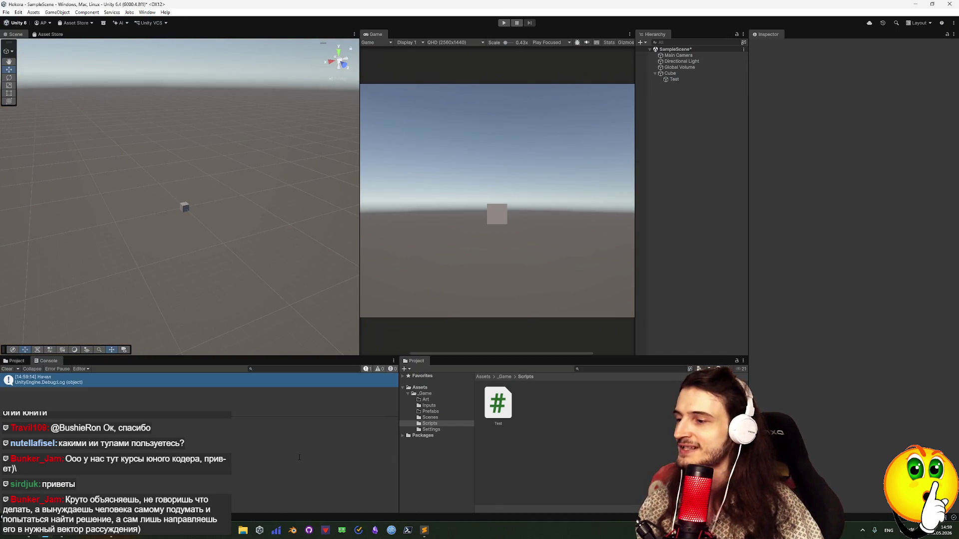
key(alt+Tab)
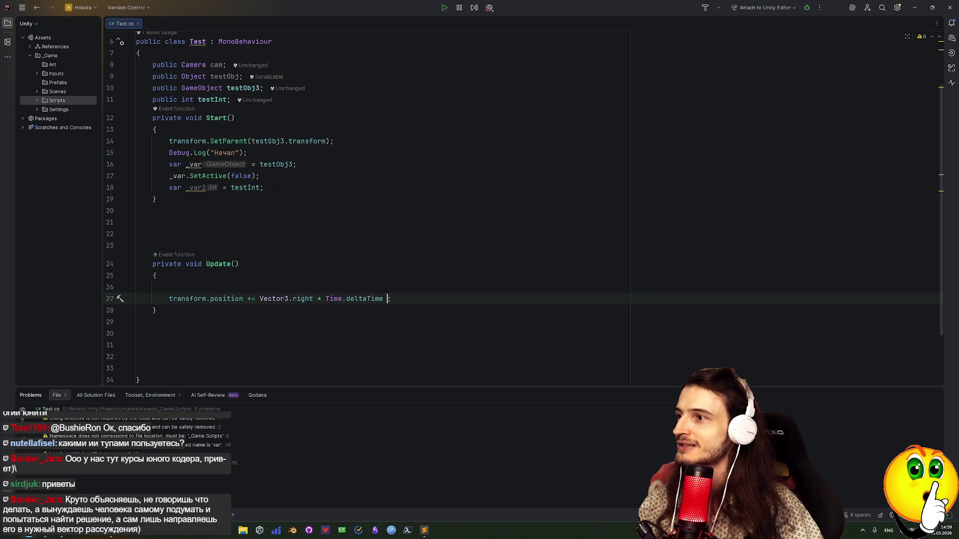
Comment out Start() on lines 12–19 of Test.cs with Ctrl+/ and switch to Unity to recompile.
scroll(278, 185, up, 2)
drag(165, 262, 149, 178)
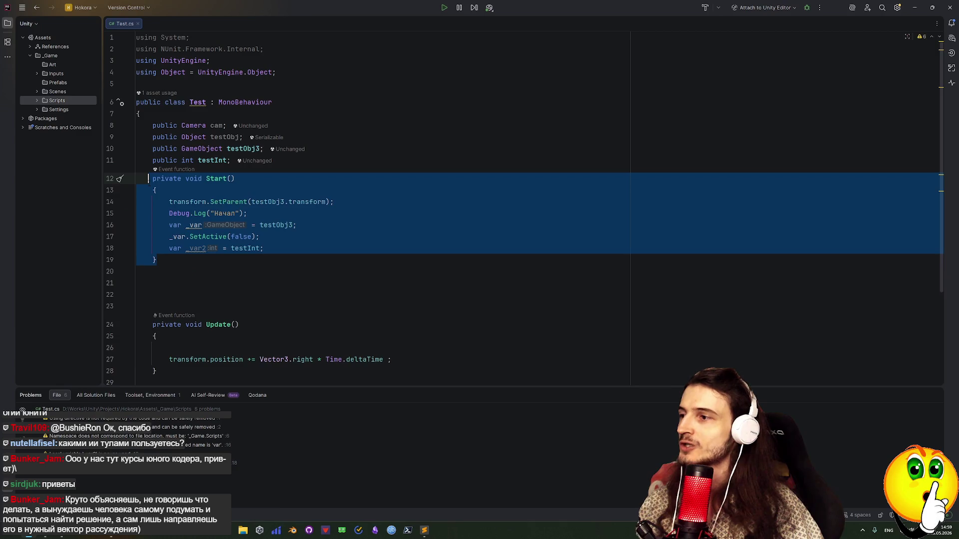
key(ctrl+slash)
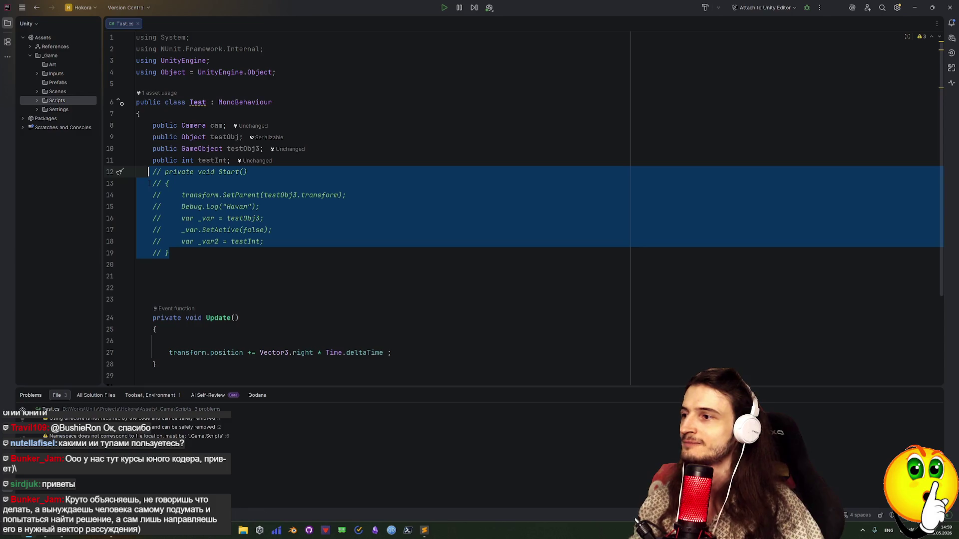
click(347, 287)
key(alt+Tab)
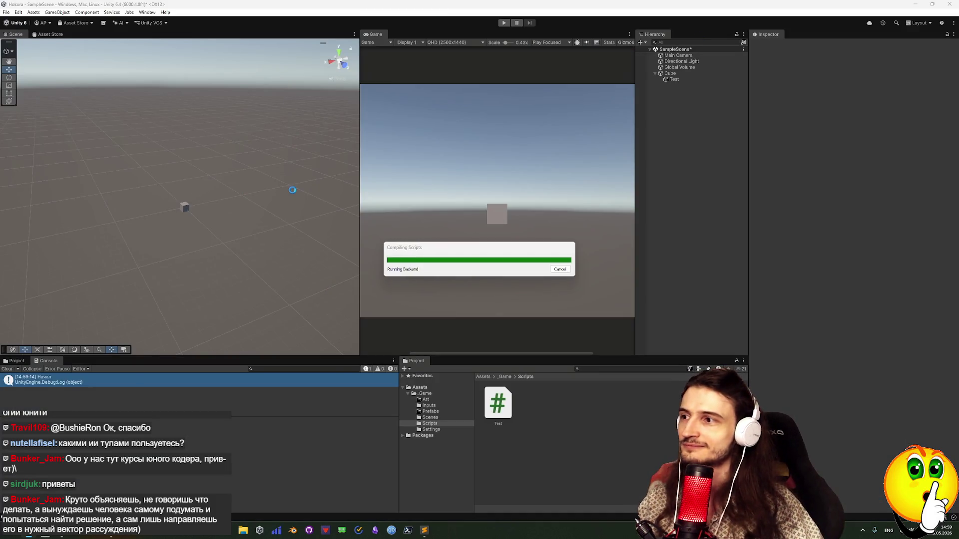
Play the scene and watch the cube drift right, then stop and return to Update in Test.cs.
click(504, 22)
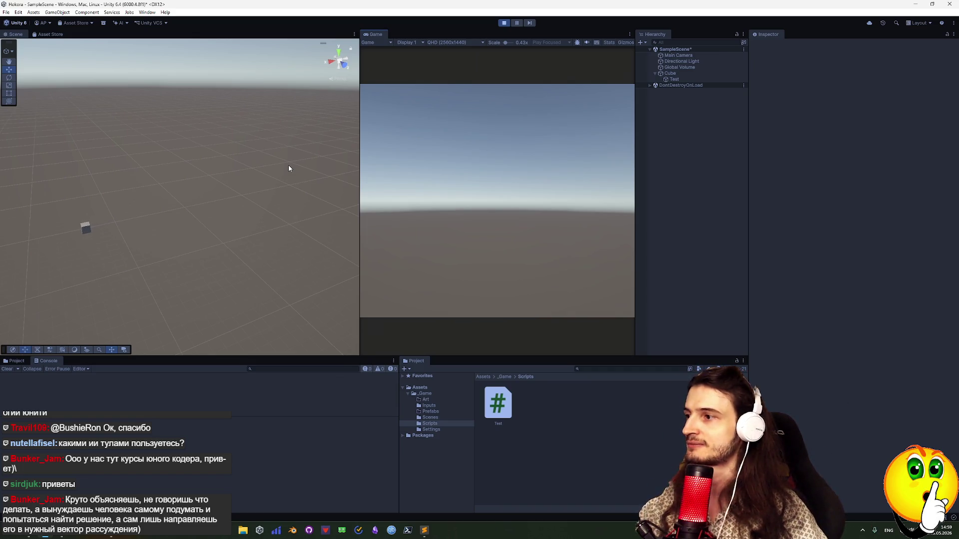
mouse_move(230, 219)
mouse_down()
mouse_move(206, 284)
mouse_move(242, 286)
mouse_move(173, 208)
mouse_move(200, 215)
mouse_move(186, 199)
mouse_move(195, 205)
mouse_move(194, 189)
mouse_move(234, 271)
mouse_move(133, 263)
mouse_move(37, 215)
mouse_up()
scroll(37, 216, down, 5)
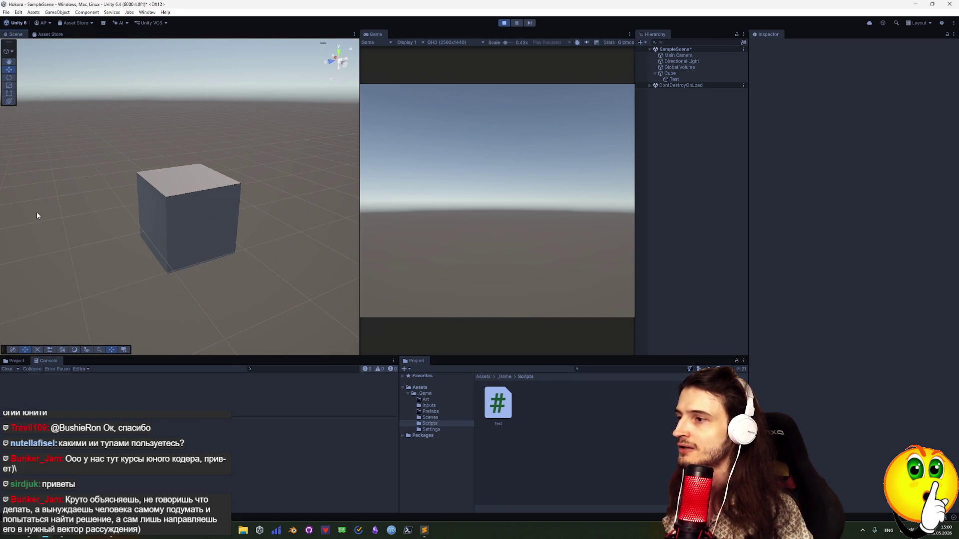
scroll(37, 216, down, 5)
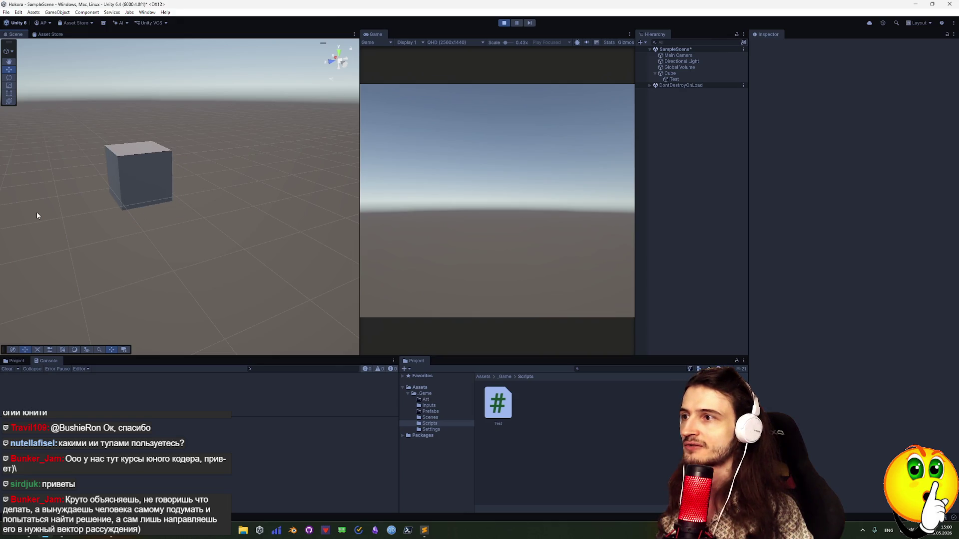
scroll(37, 216, down, 5)
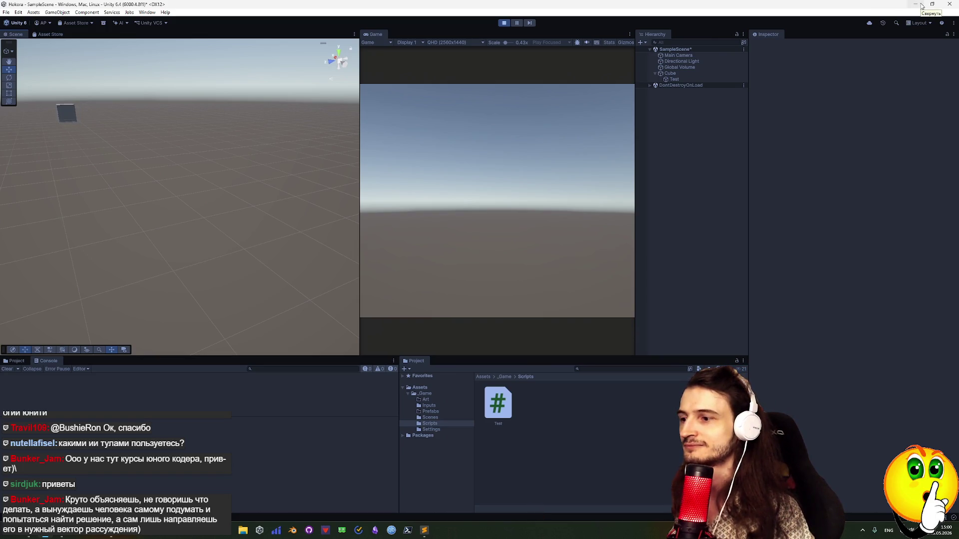
key(ctrl+p)
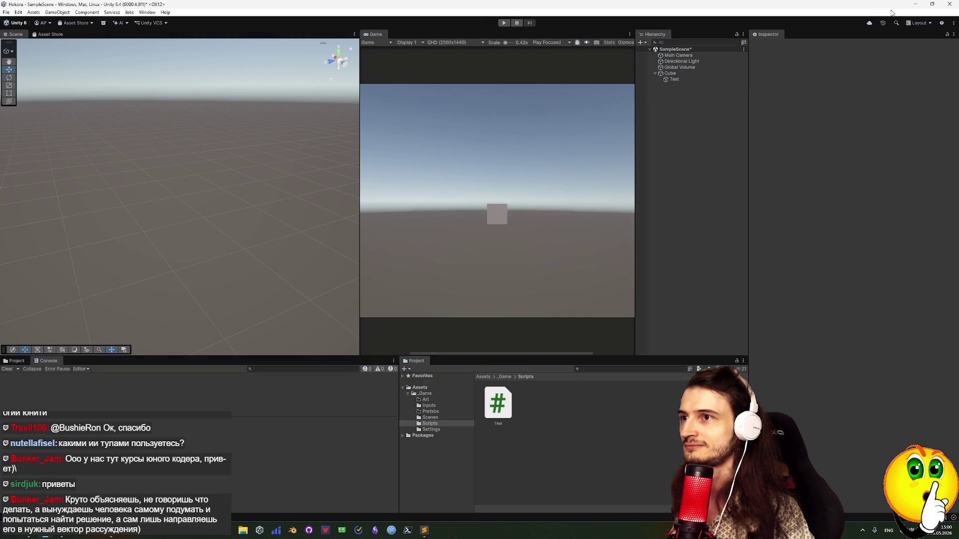
key(alt+Tab)
click(211, 333)
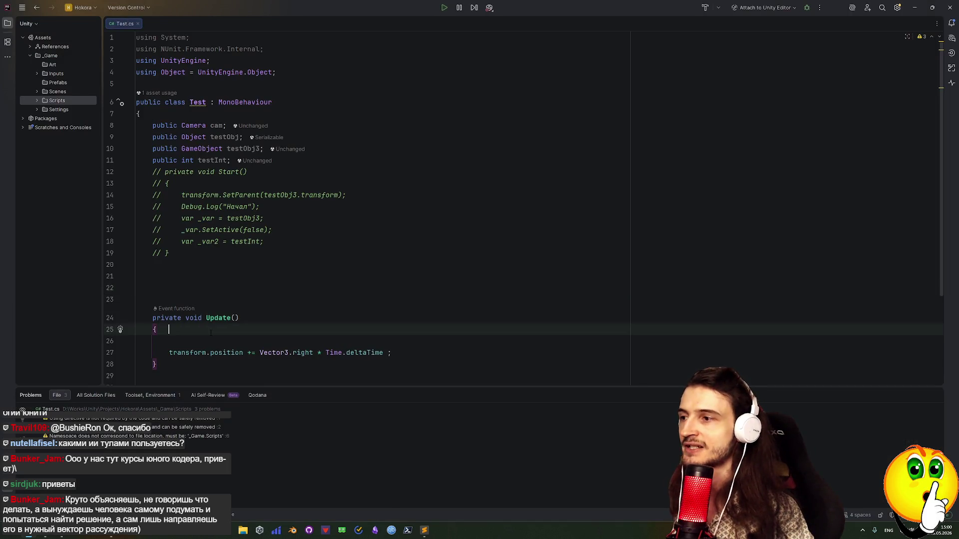
scroll(210, 332, down, 3)
scroll(211, 333, up, 2)
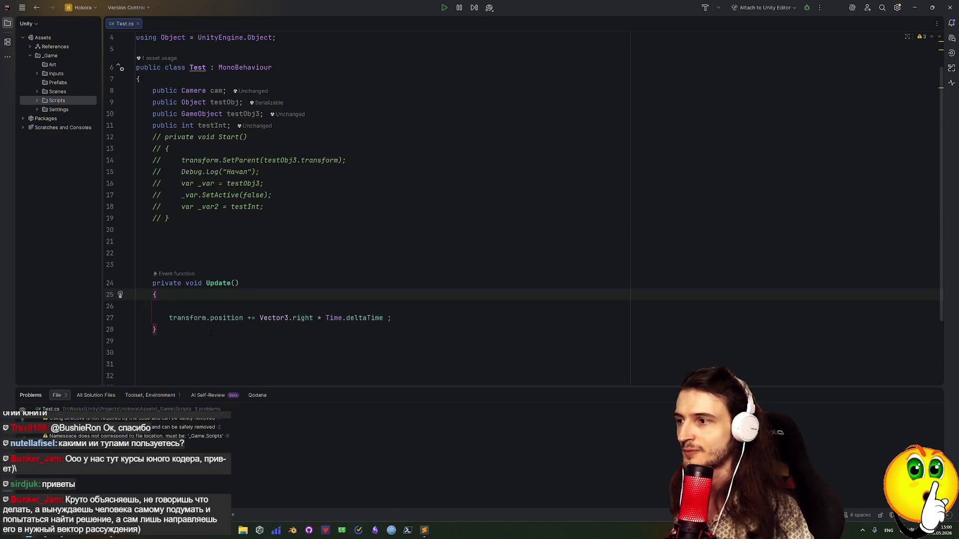
drag(157, 329, 152, 283)
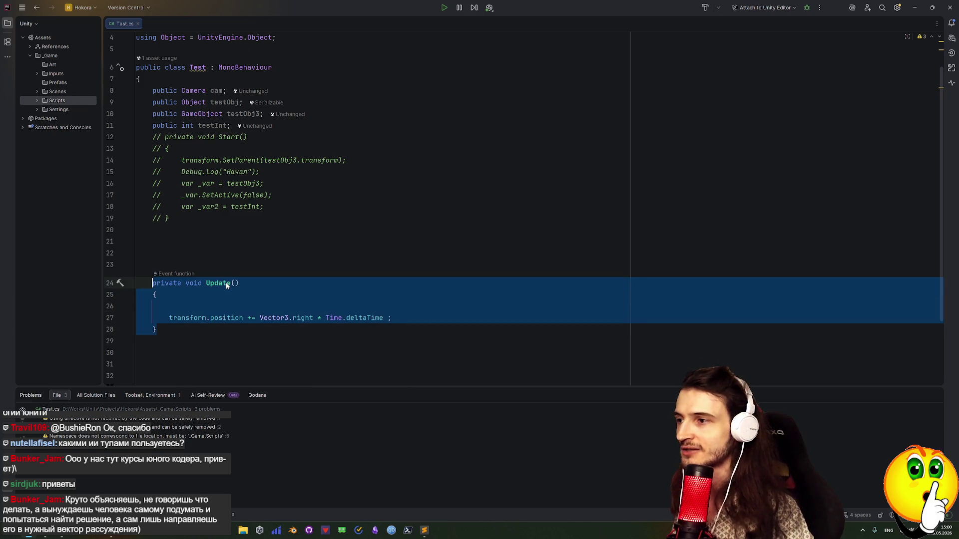
mouse_move(226, 286)
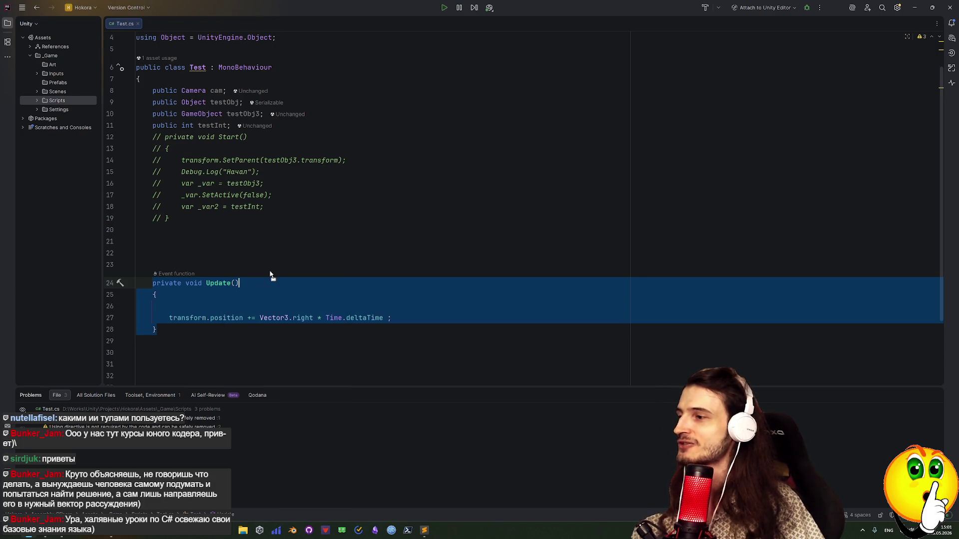
click(266, 342)
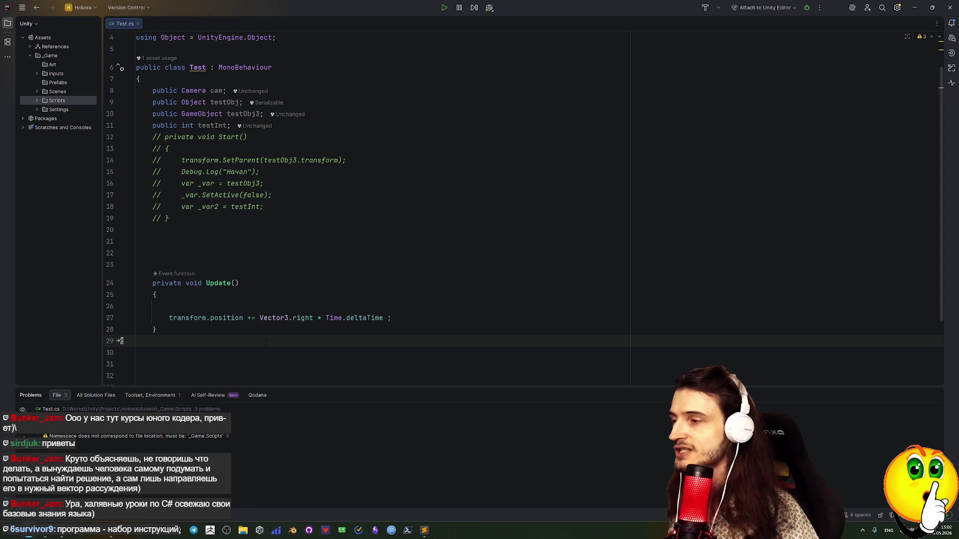
drag(152, 283, 165, 330)
click(152, 341)
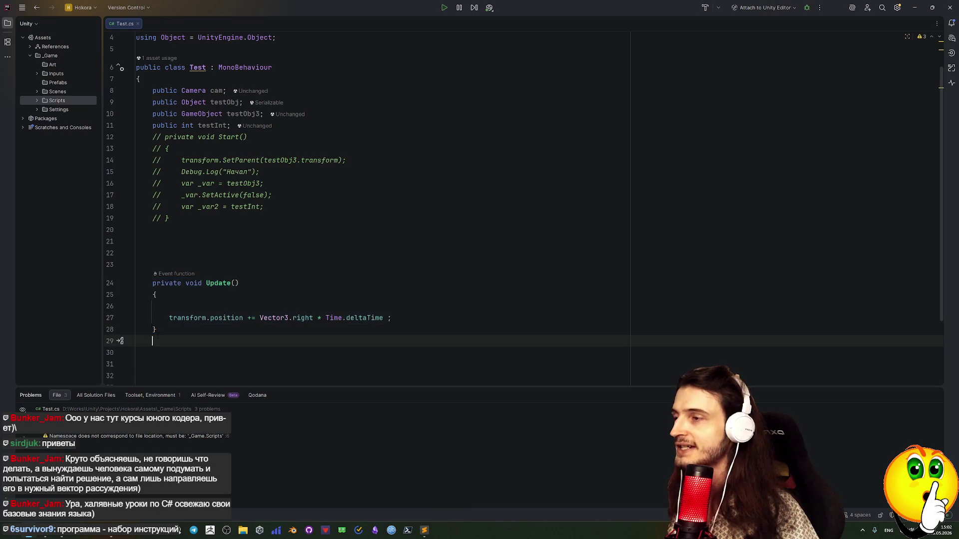
click(148, 328)
click(143, 285)
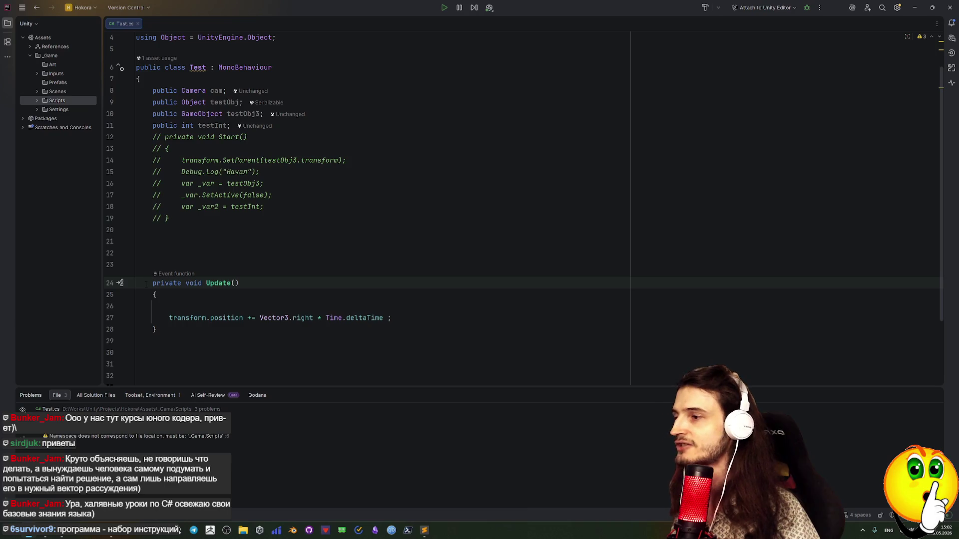
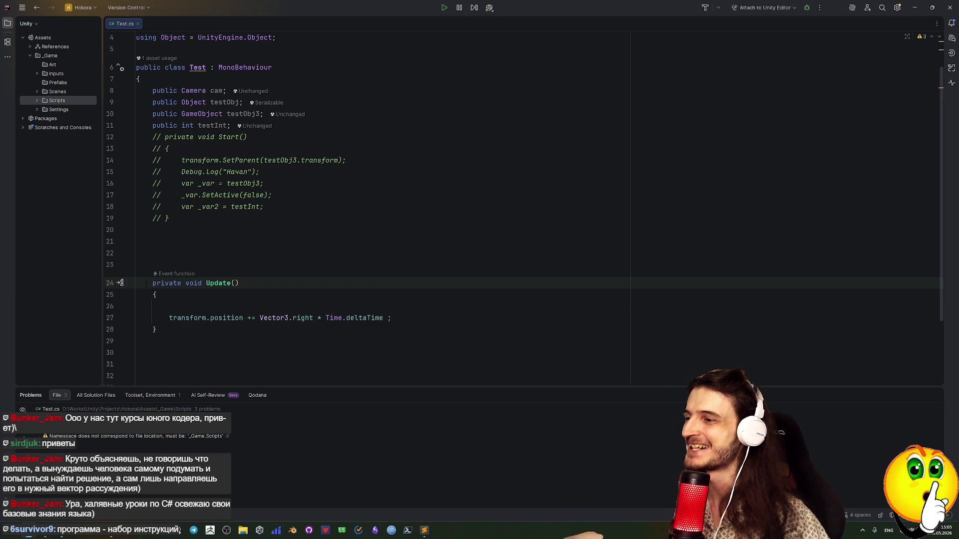
Add Debug.Log(transform.position); on a new line below the movement statement.
click(395, 318)
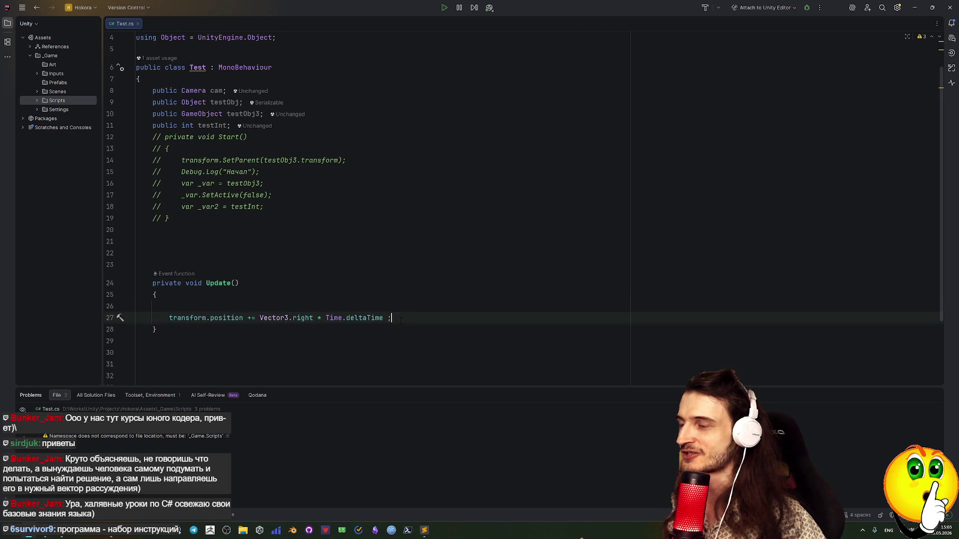
key(Return)
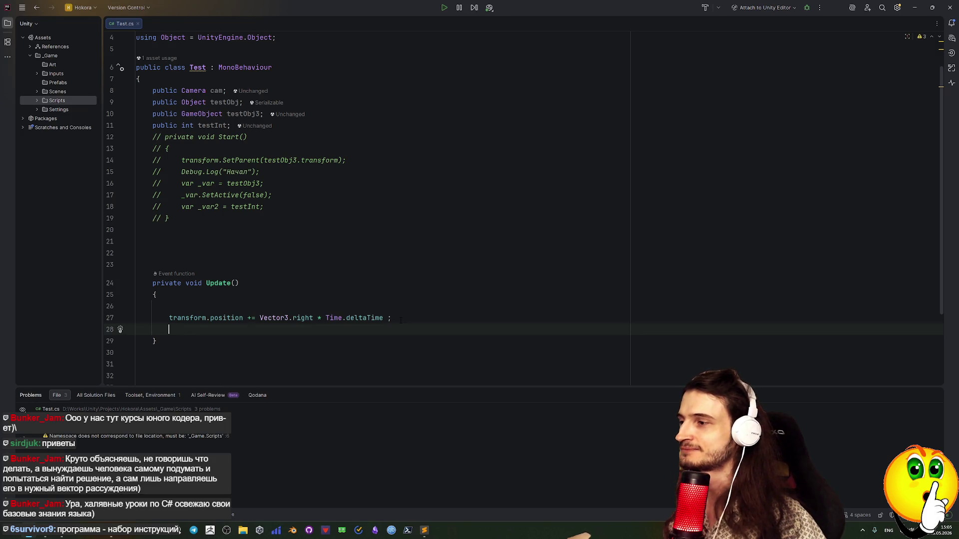
text(Deb)
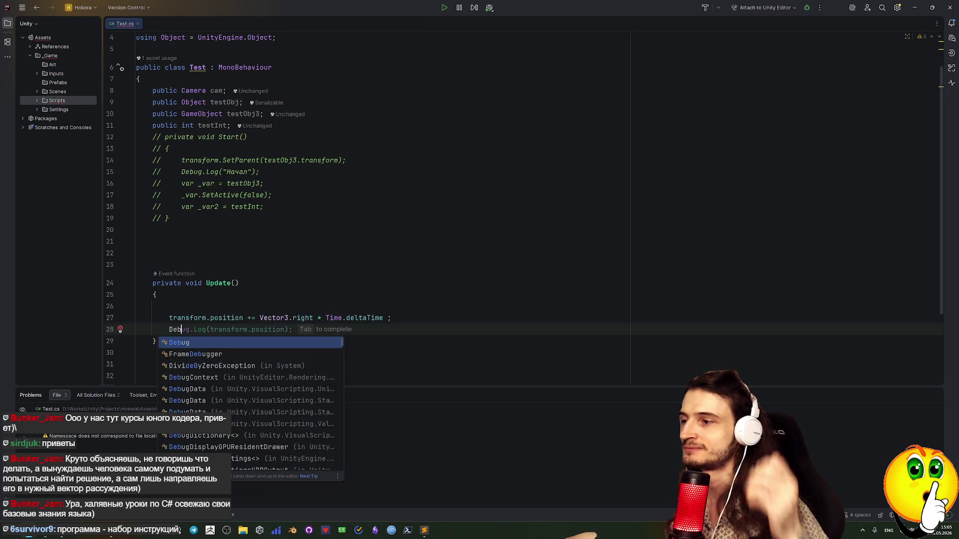
key(Tab)
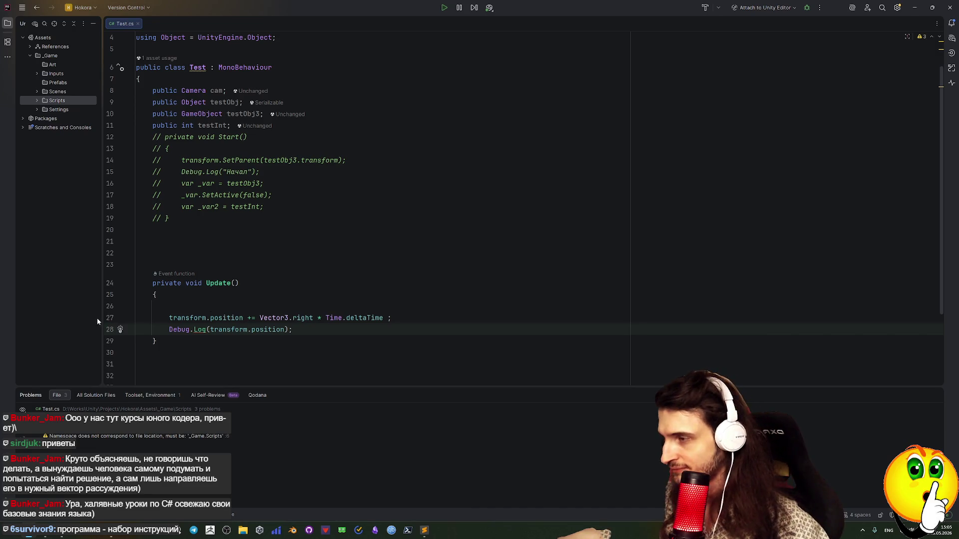
Move the breakpoint from the Debug.Log line to the movement line, and attach to Unity Editor.
click(108, 330)
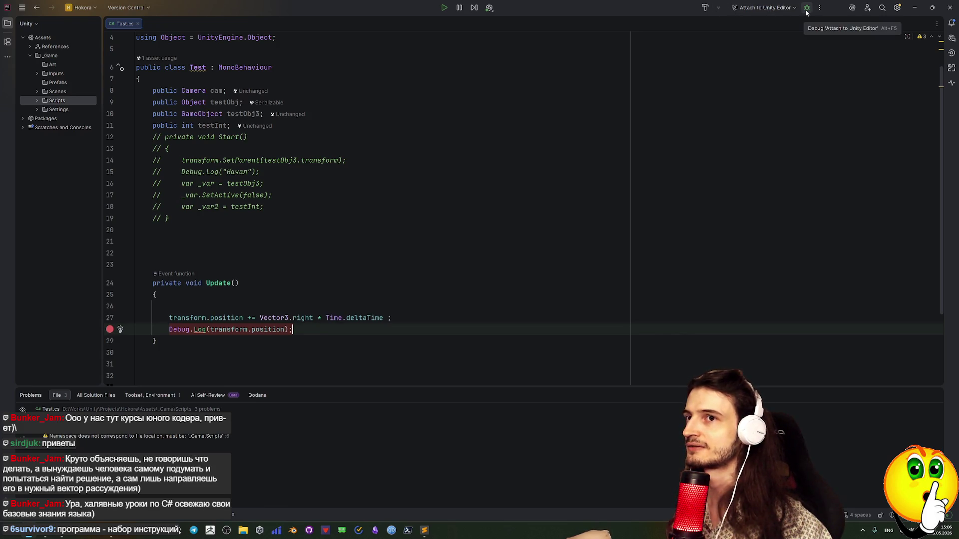
click(109, 330)
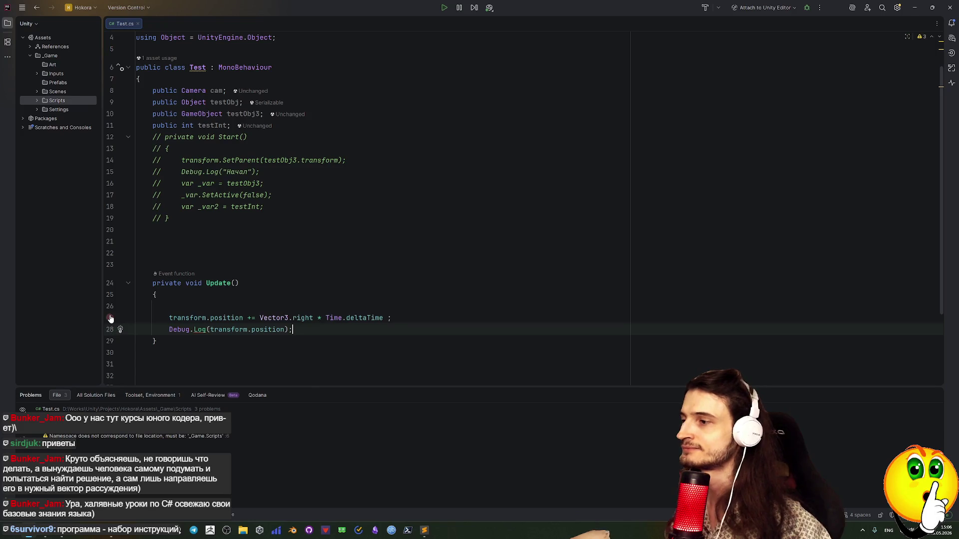
click(109, 318)
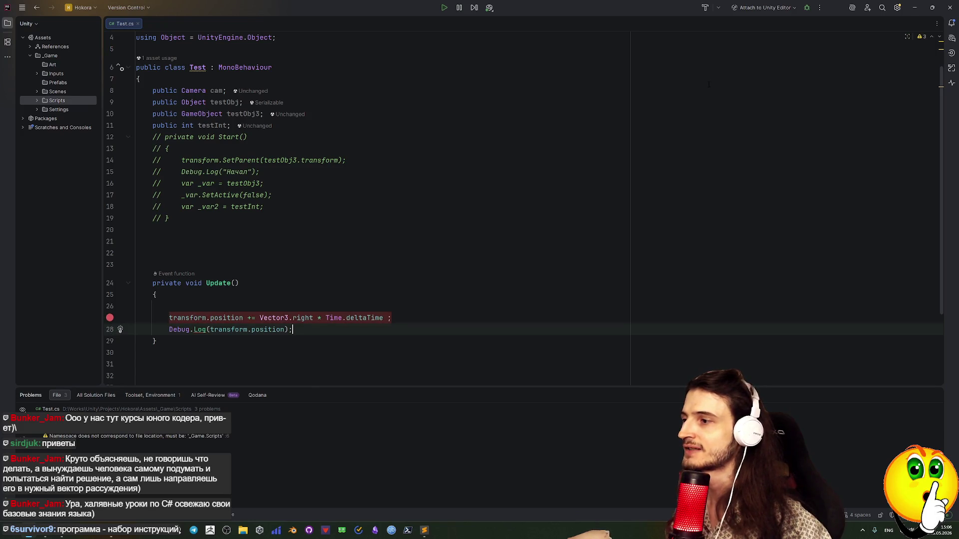
click(807, 8)
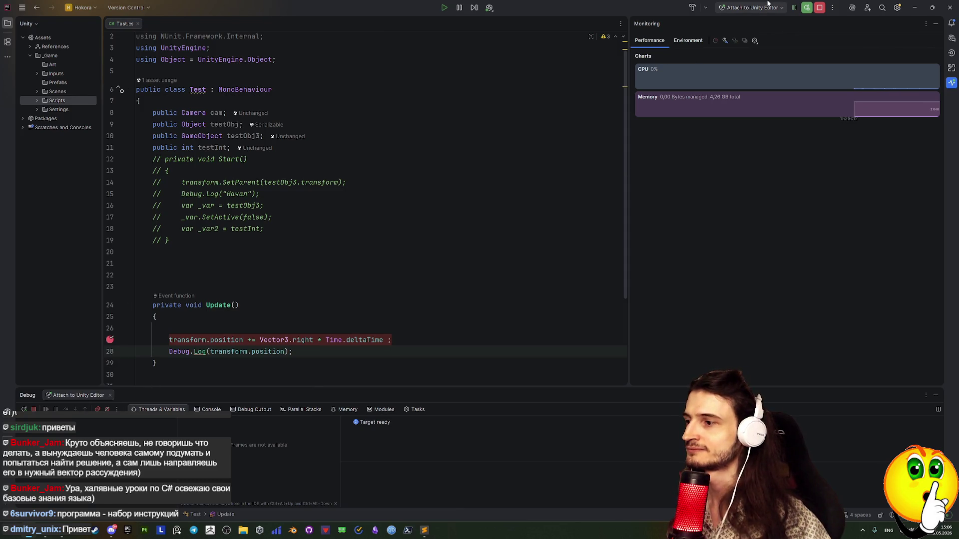
Minimize Rider, then bring the Unity Editor to the front and maximize it.
click(824, 9)
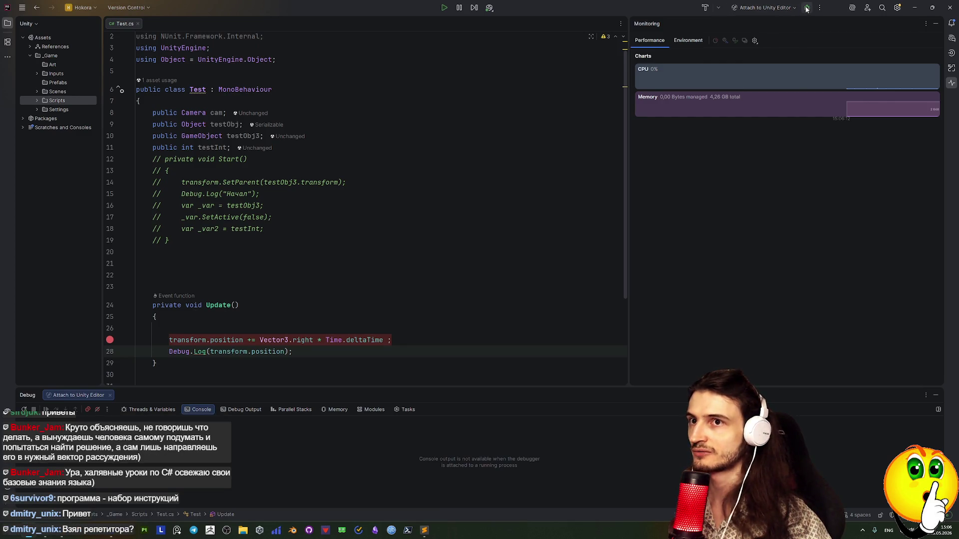
click(914, 8)
key(alt+Tab)
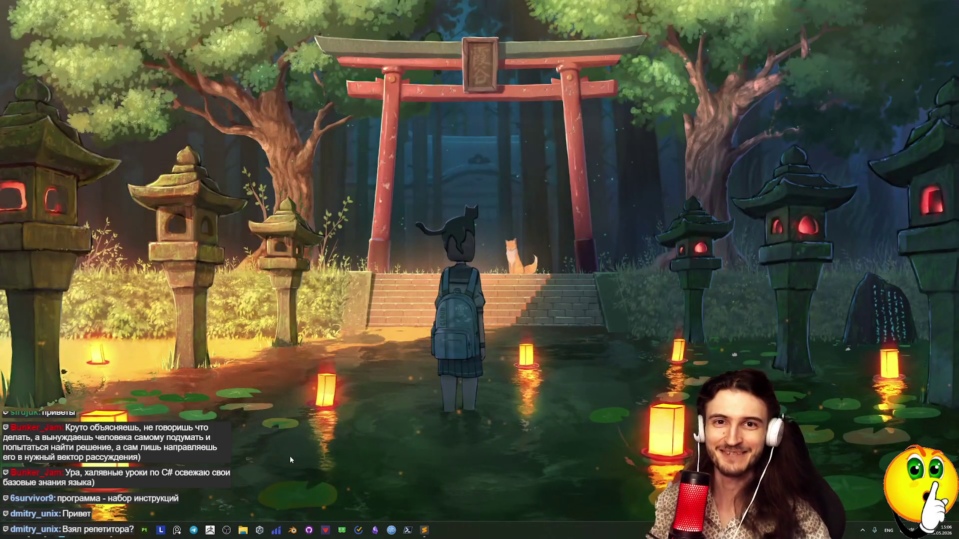
key(alt+Tab)
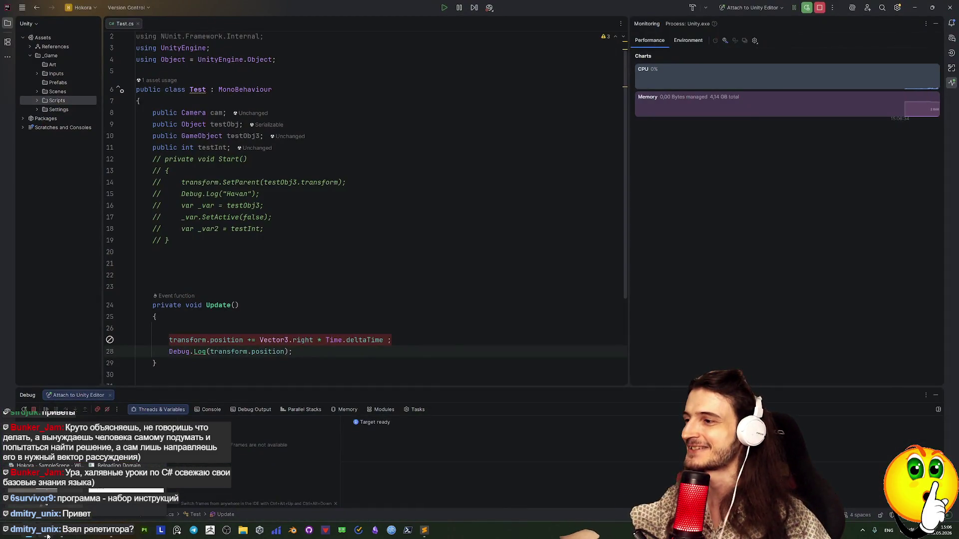
mouse_move(119, 531)
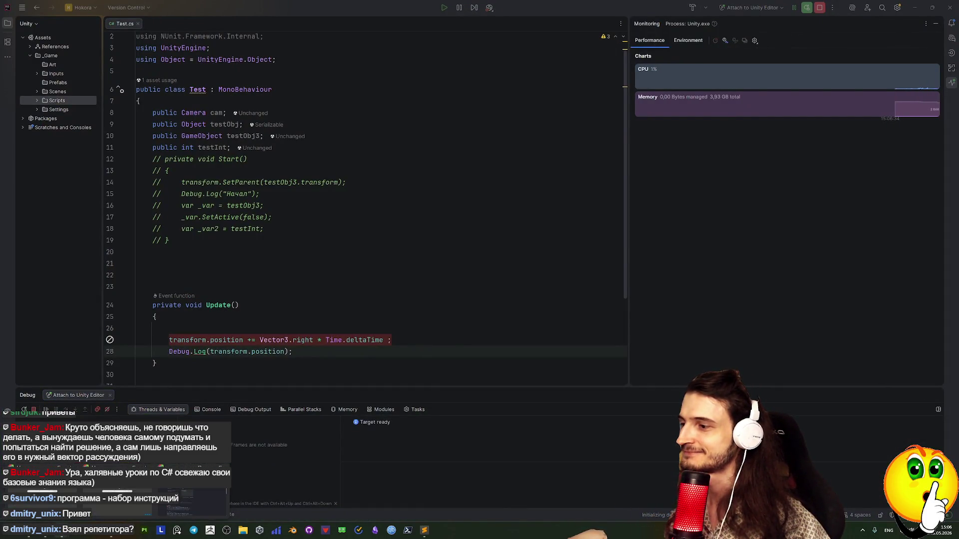
key(alt+Tab)
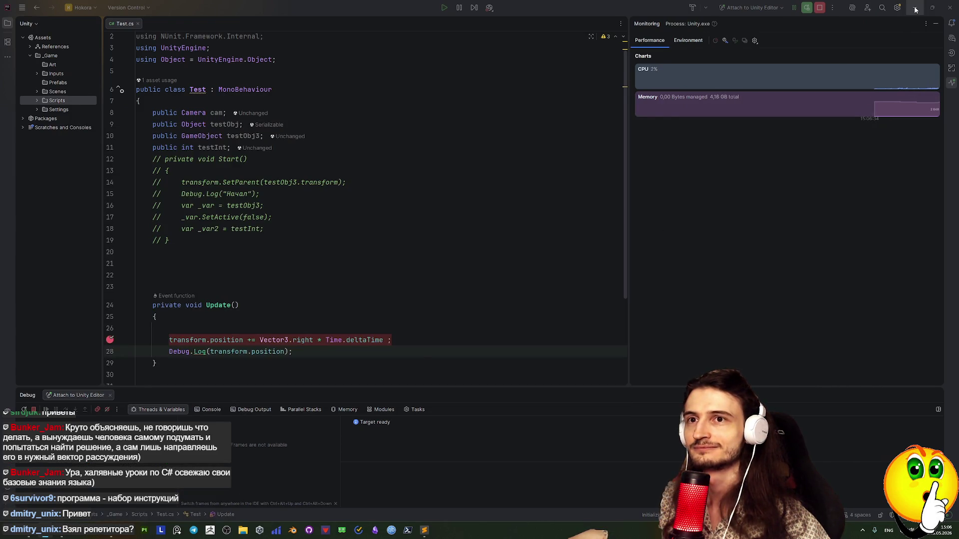
key(alt+Tab)
double_click(799, 80)
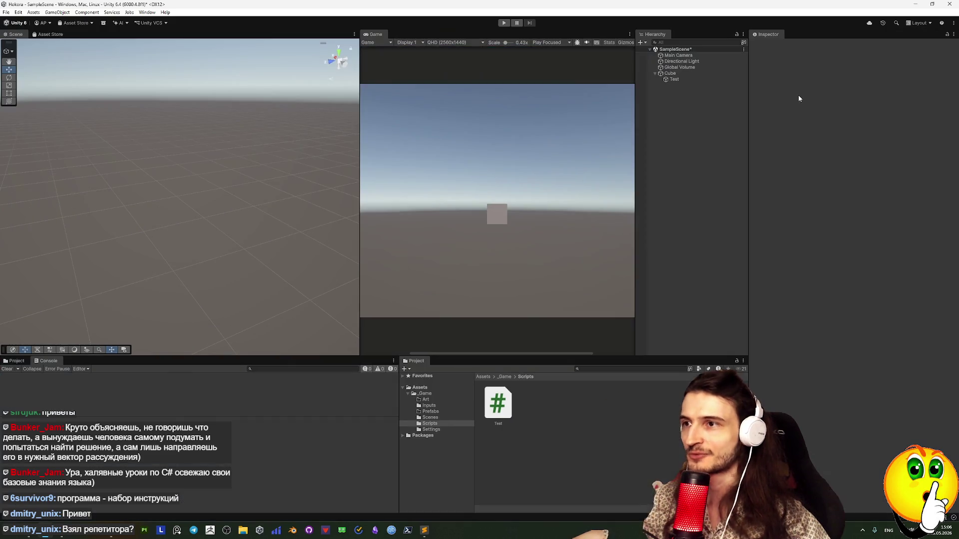
Enter Play mode in Unity so Rider halts at the movement-line breakpoint.
click(503, 23)
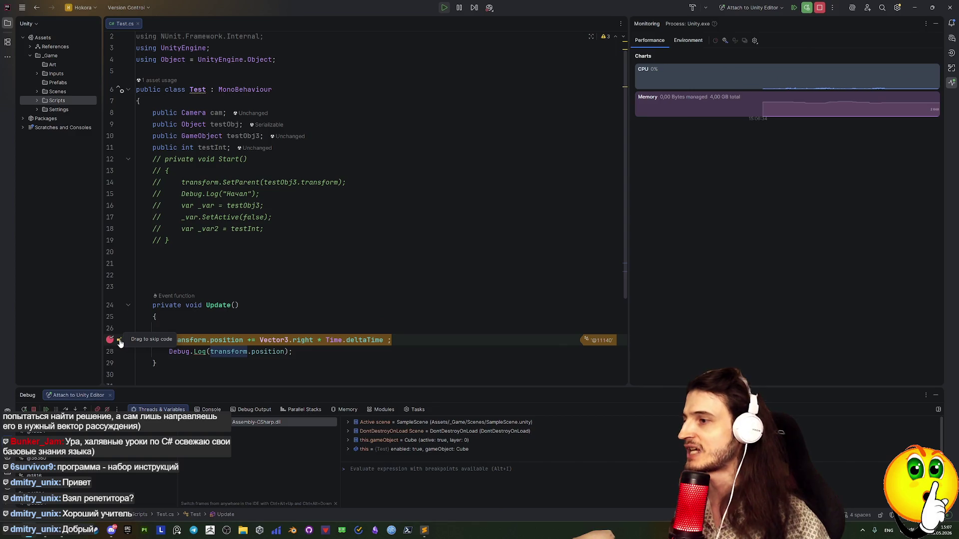
Inspect transform.position, Vector3.right and Time.deltaTime values, then step over to the Debug.Log line.
mouse_move(290, 350)
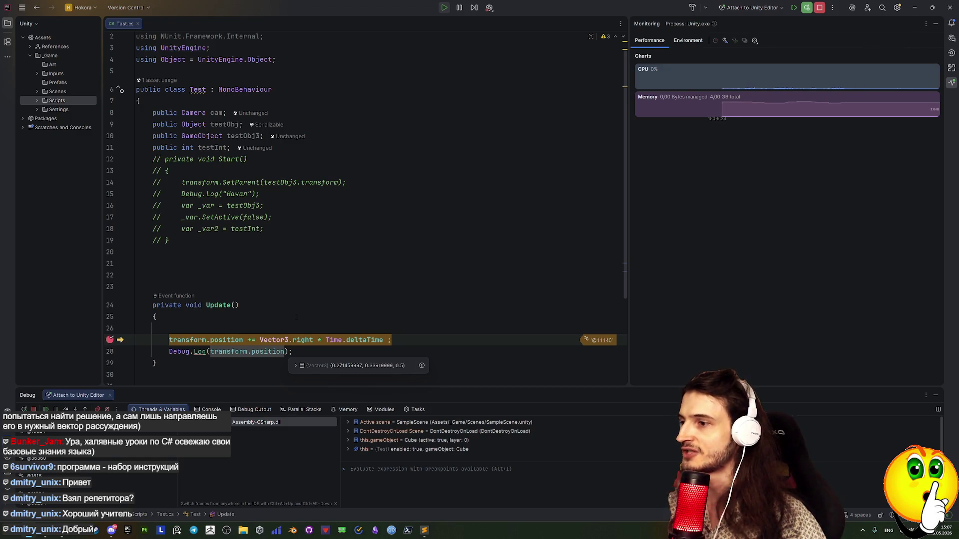
mouse_move(209, 341)
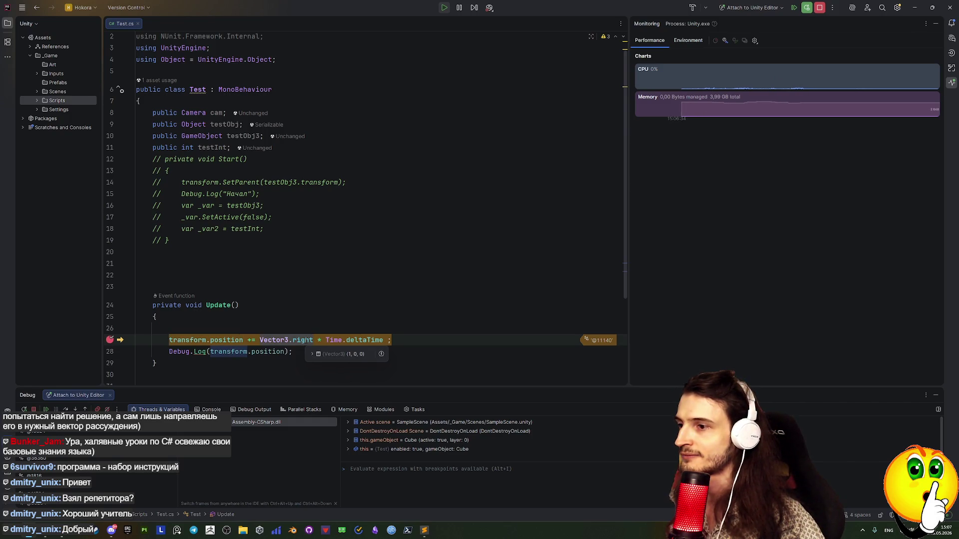
mouse_move(356, 341)
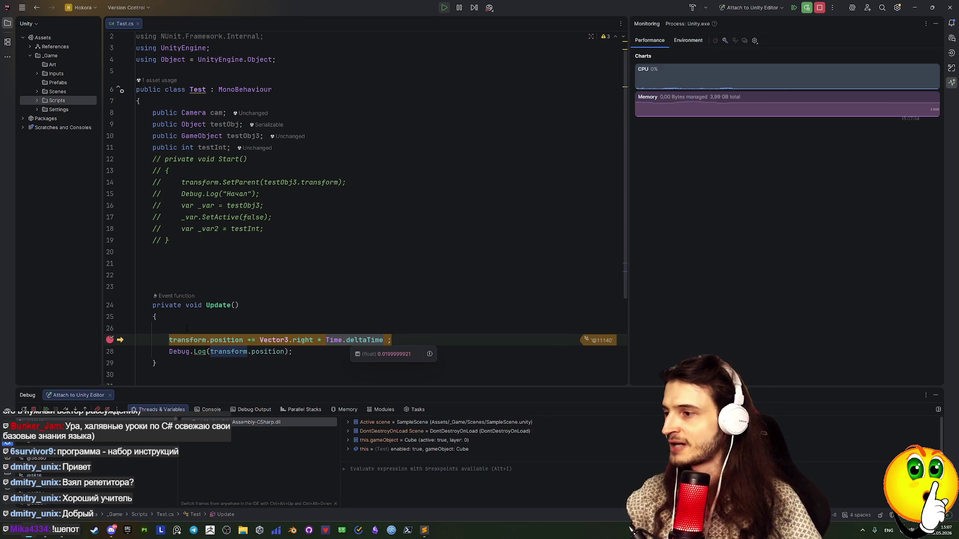
key(F10)
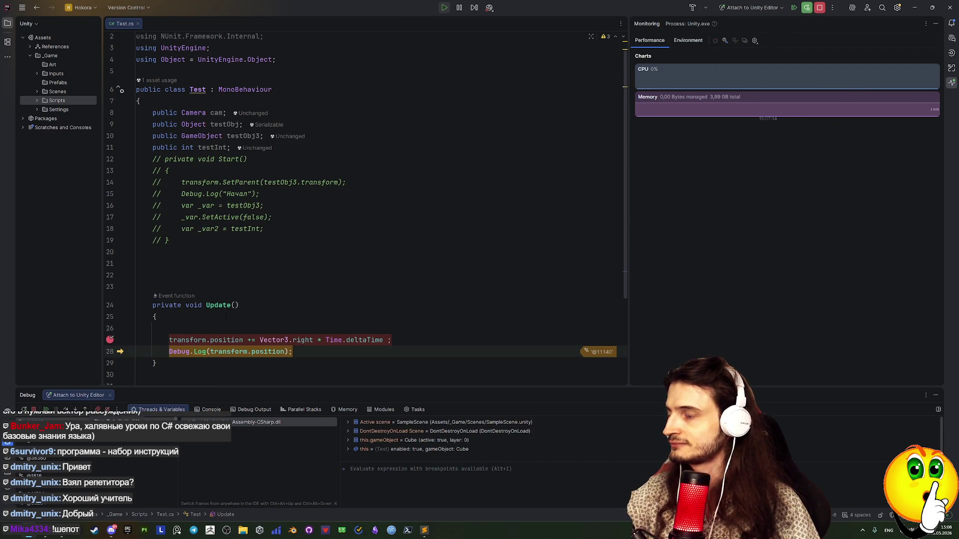
Step into the transform getter and MarshalNotNull in Object.cs, then step back out.
key(shift+F7)
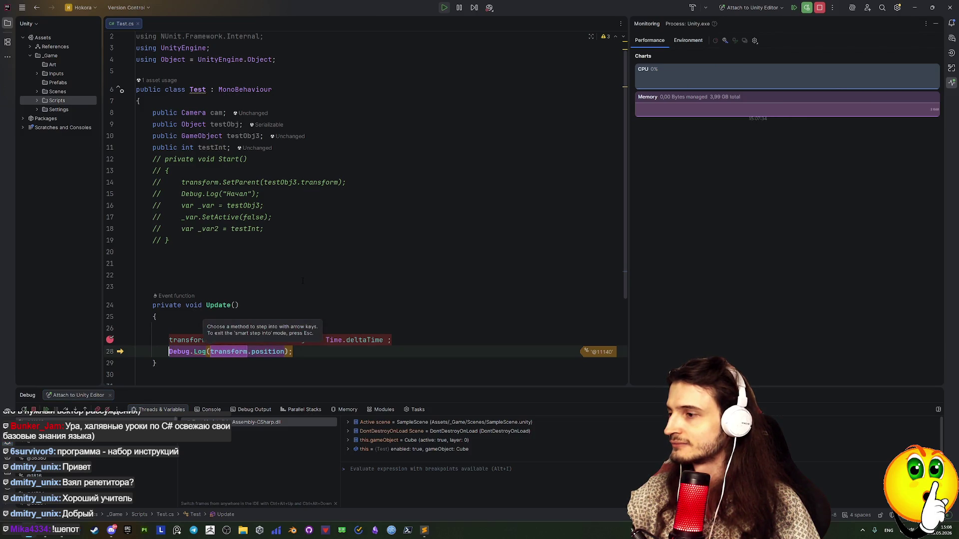
mouse_move(241, 358)
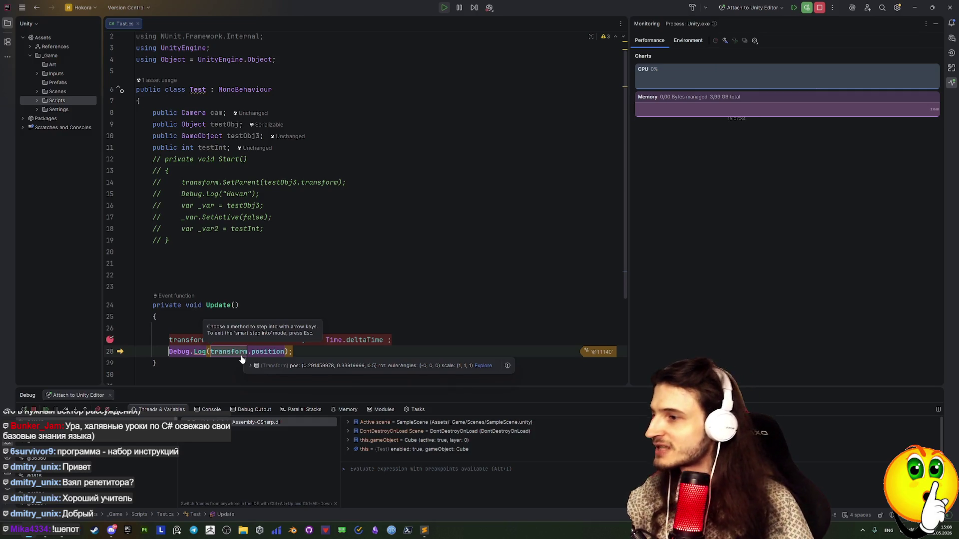
key(Return)
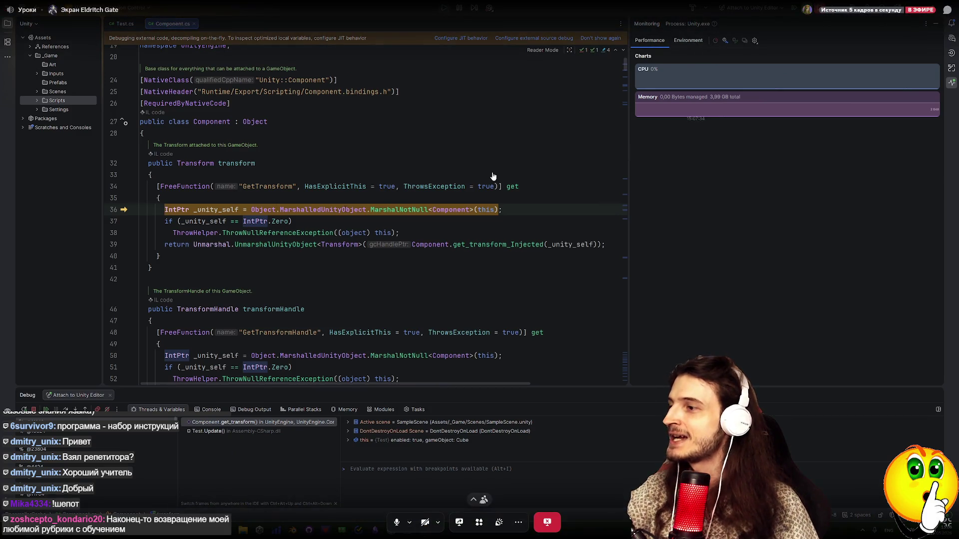
mouse_move(493, 176)
key(F7)
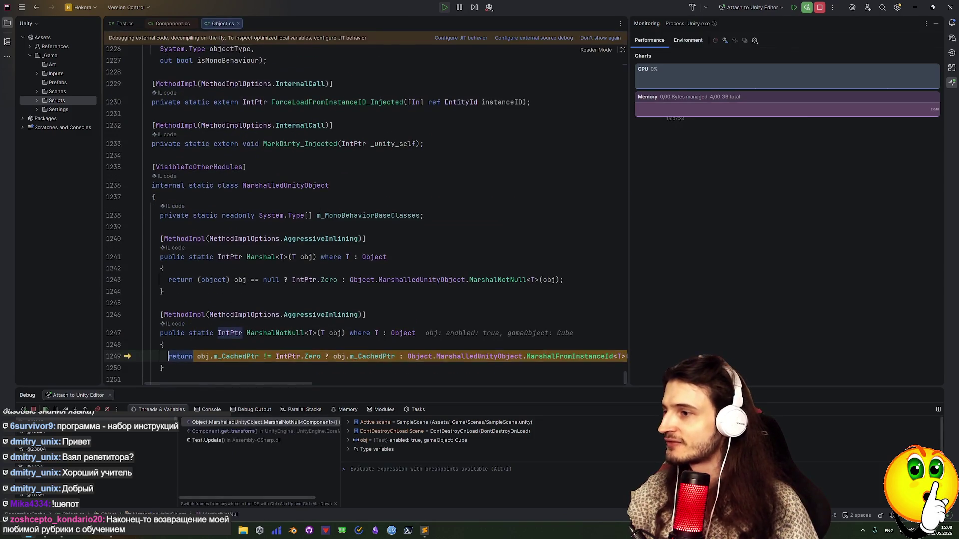
mouse_move(352, 362)
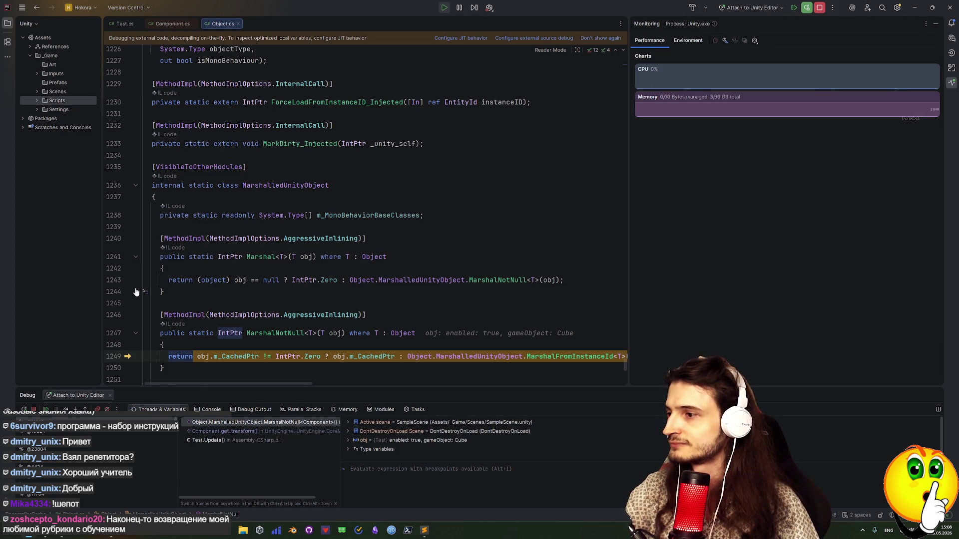
key(F8)
key(F8)
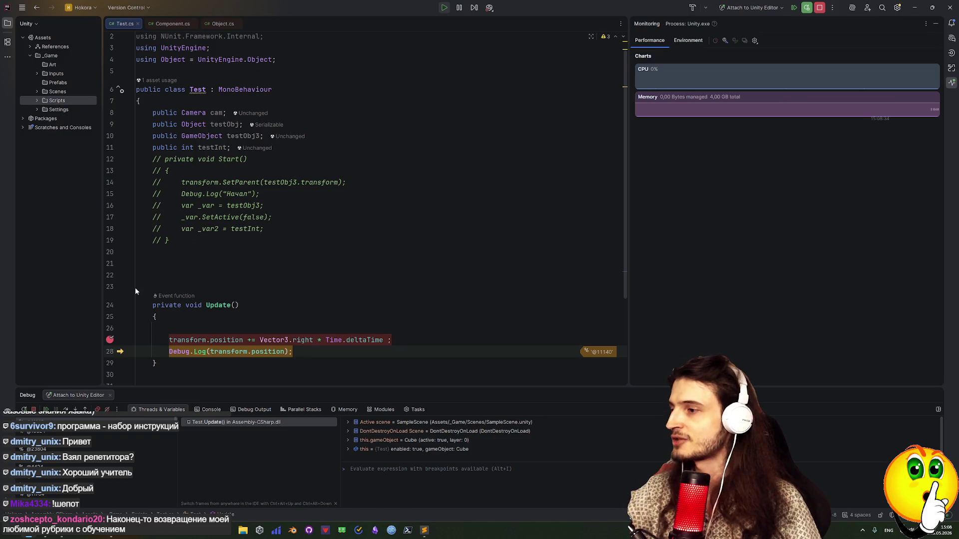
Resume to the line 27 breakpoint and focus the Evaluate expression field.
key(F9)
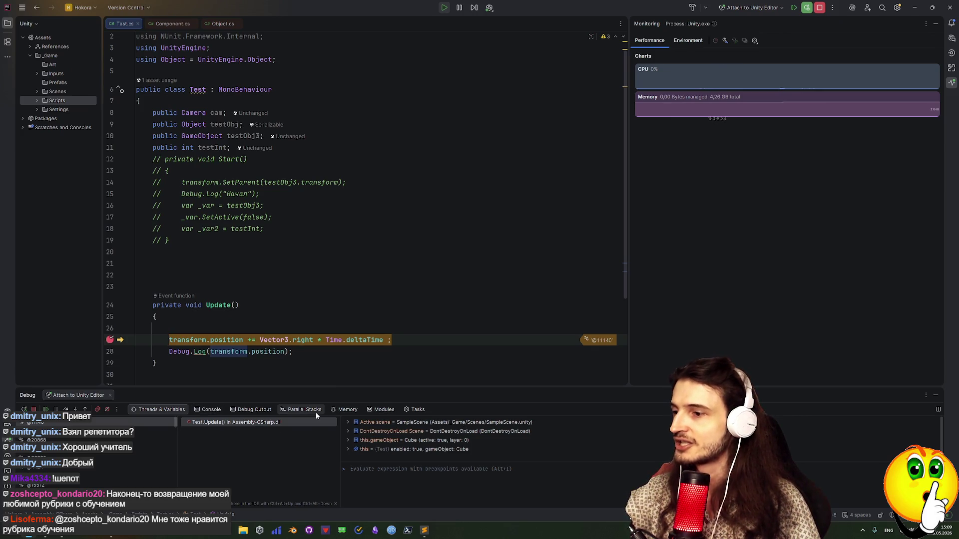
click(357, 469)
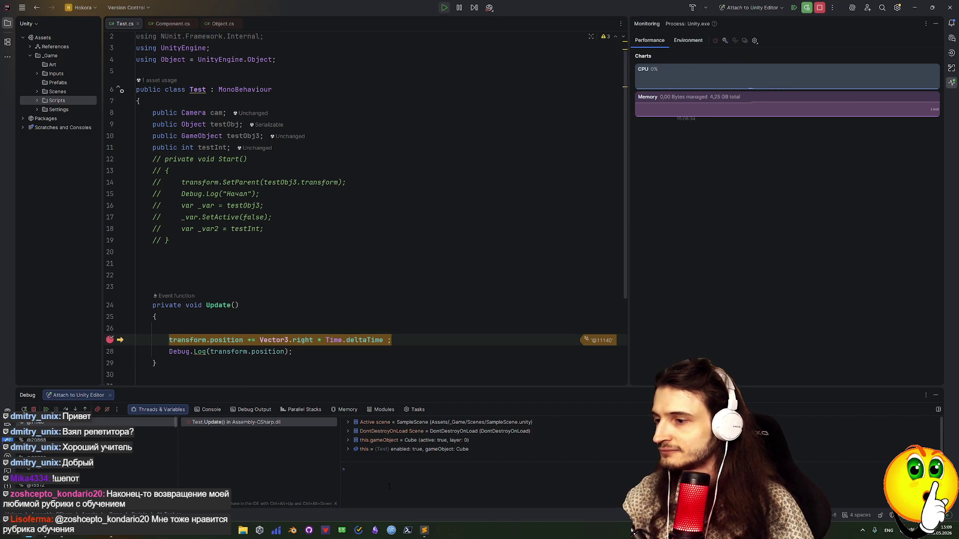
Evaluate Time.frameCount (7) and keep it as a watch.
text(Time)
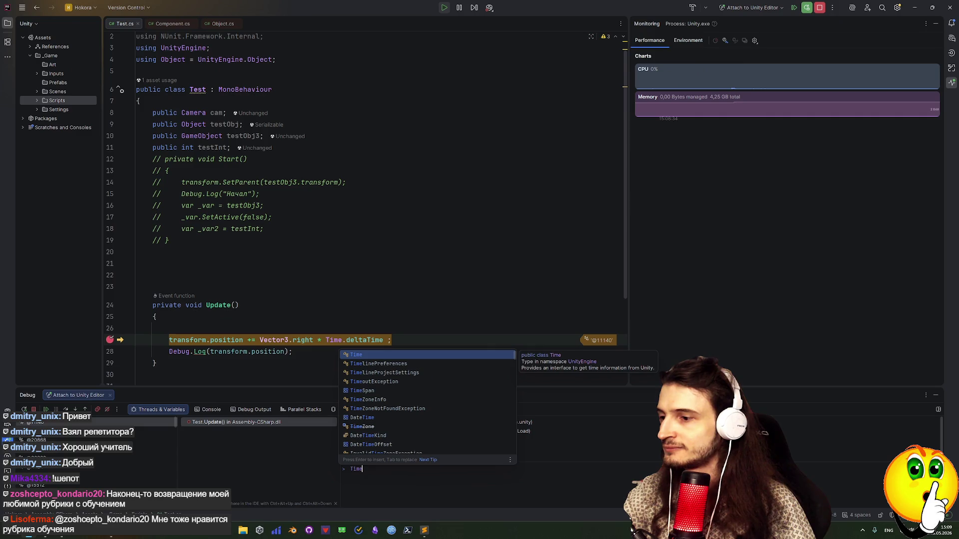
key(Return)
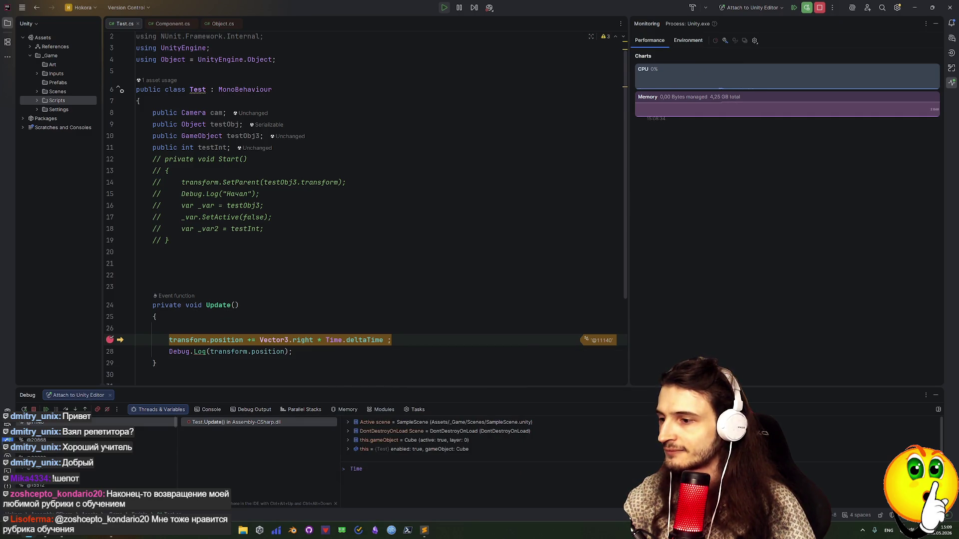
text(.)
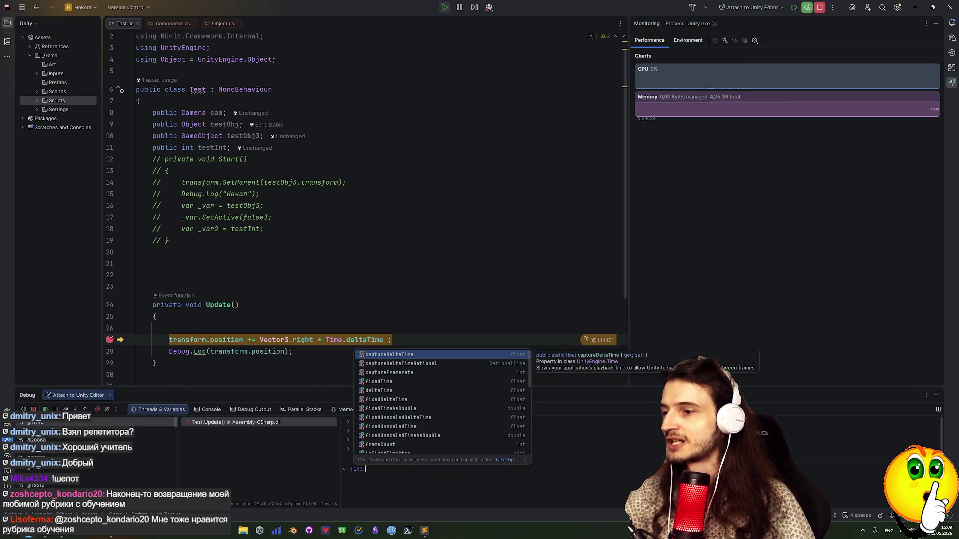
text(Fr)
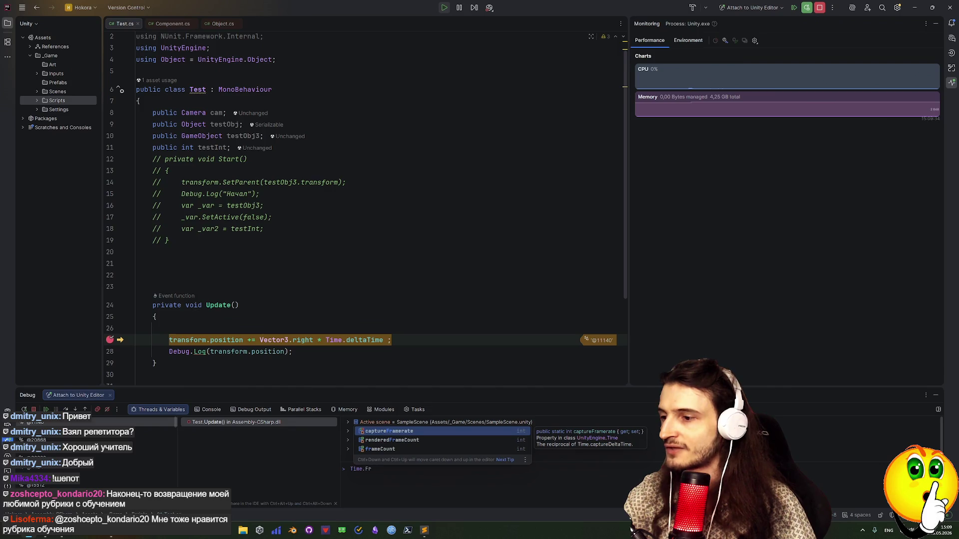
key(Down)
key(Down)
key(Return)
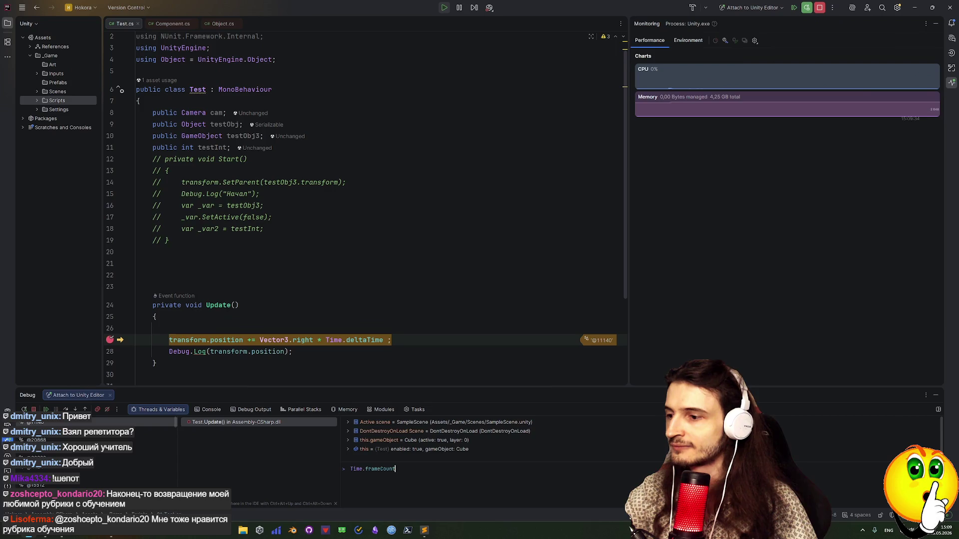
key(Return)
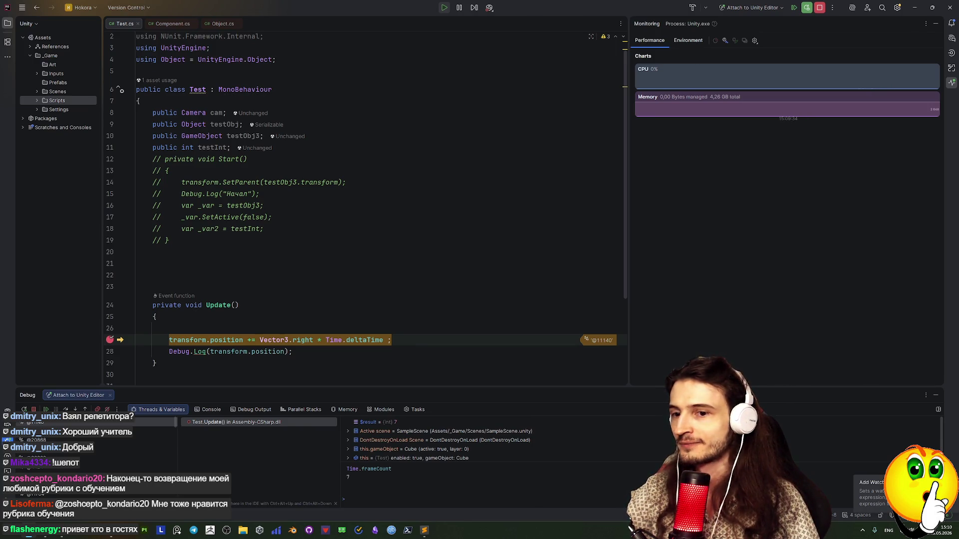
key(ctrl+shift+Return)
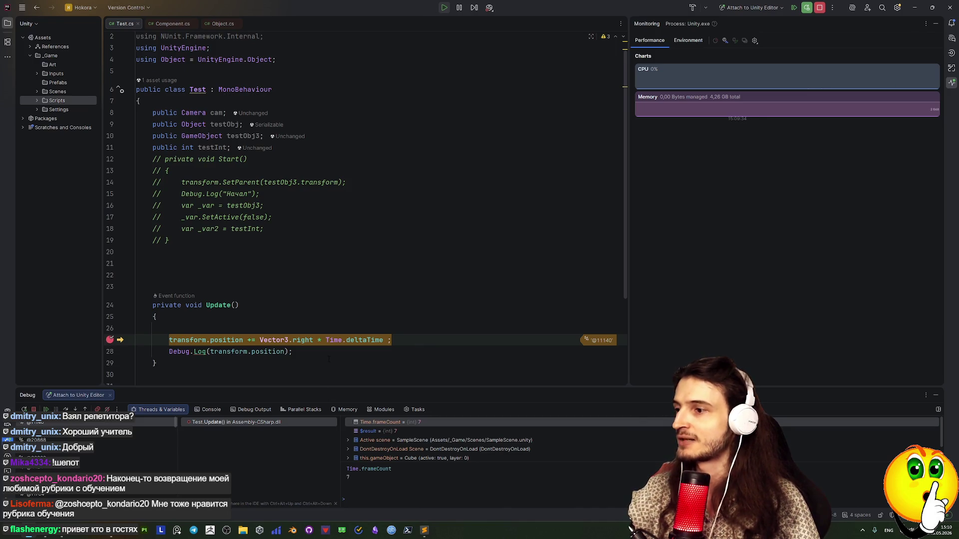
Step out of Update, resume to the next frame's breakpoint, and refresh the watch to 8.
key(F8)
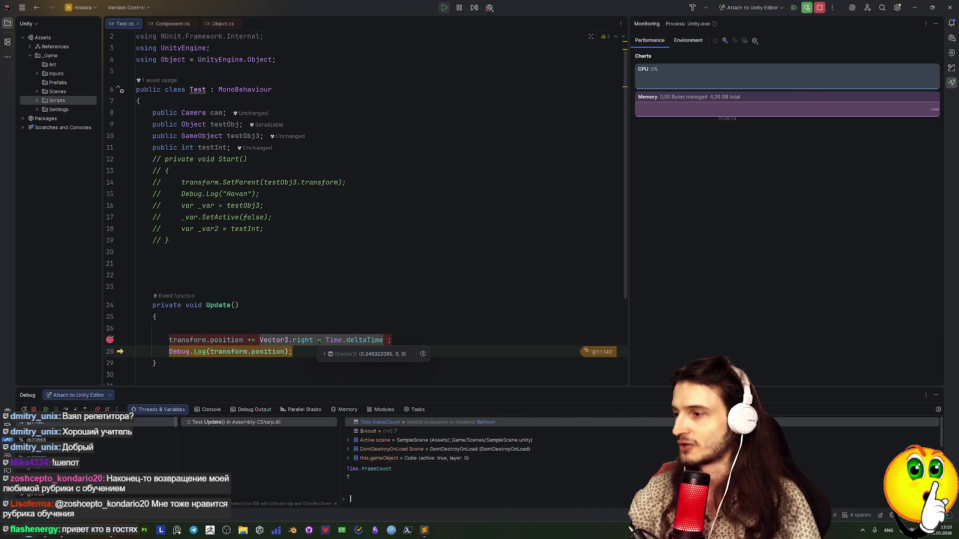
key(F8)
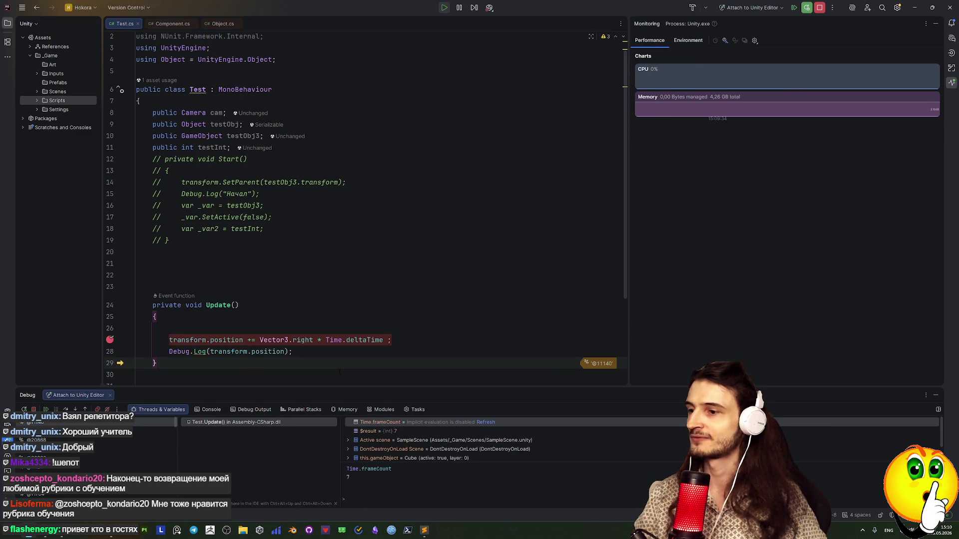
key(F8)
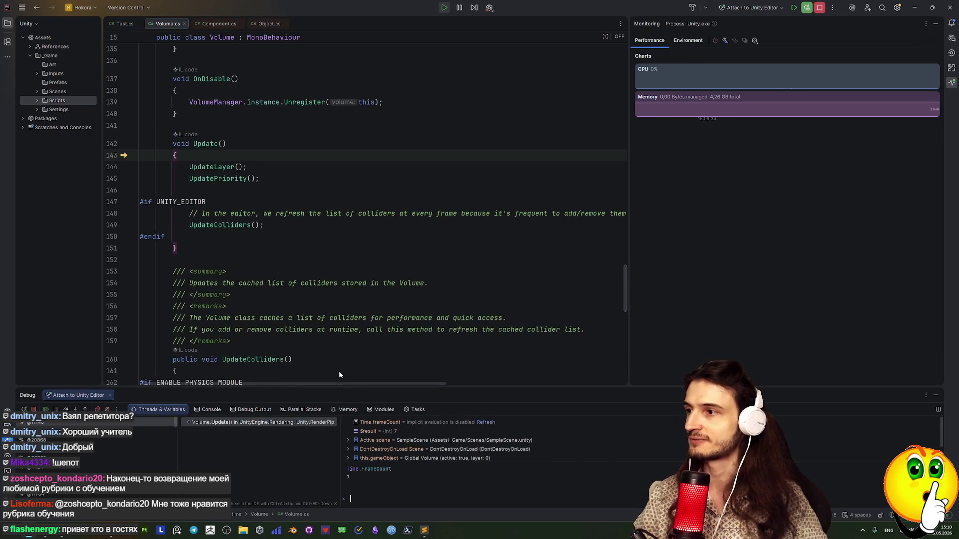
key(F9)
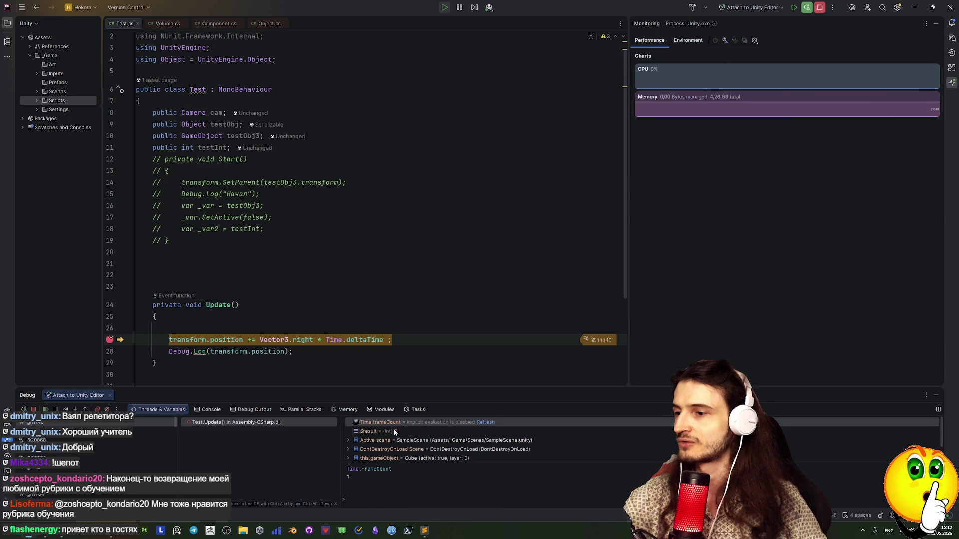
click(364, 423)
right_click(364, 423)
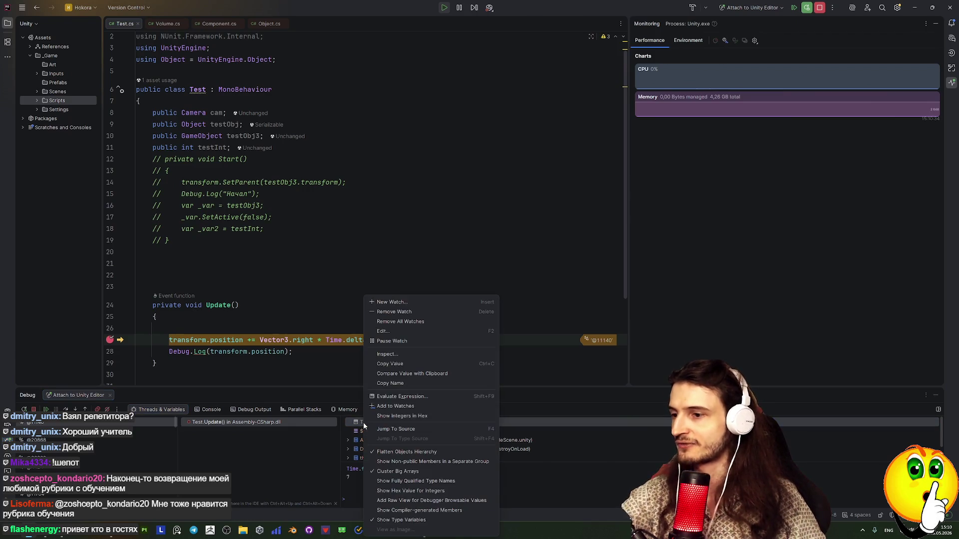
click(663, 423)
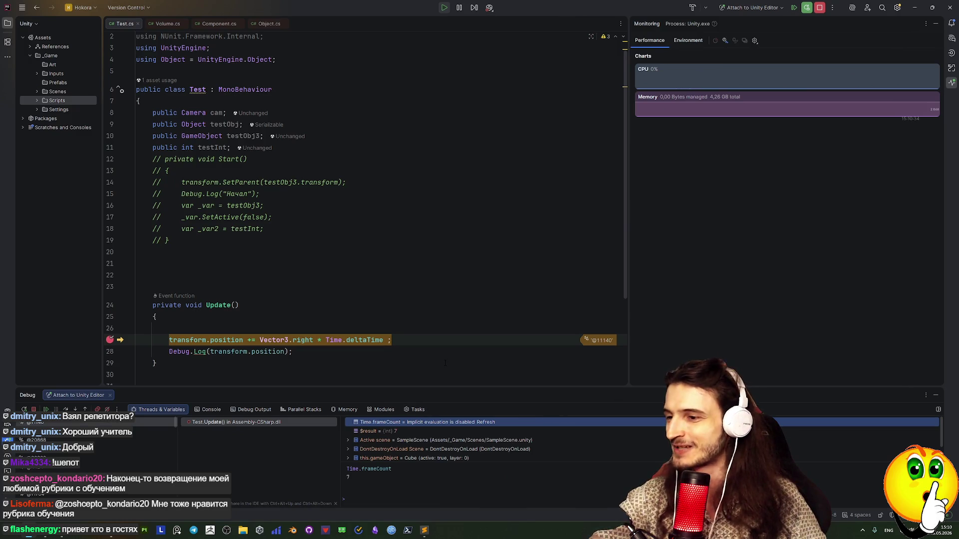
click(480, 420)
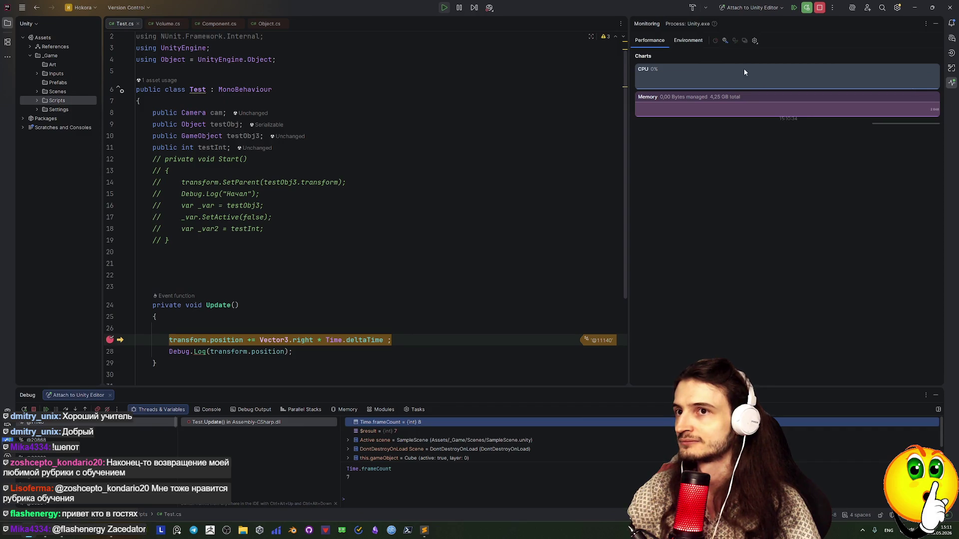
Stop debugging and write a while (true) loop with an opening brace after Debug.Log.
click(821, 8)
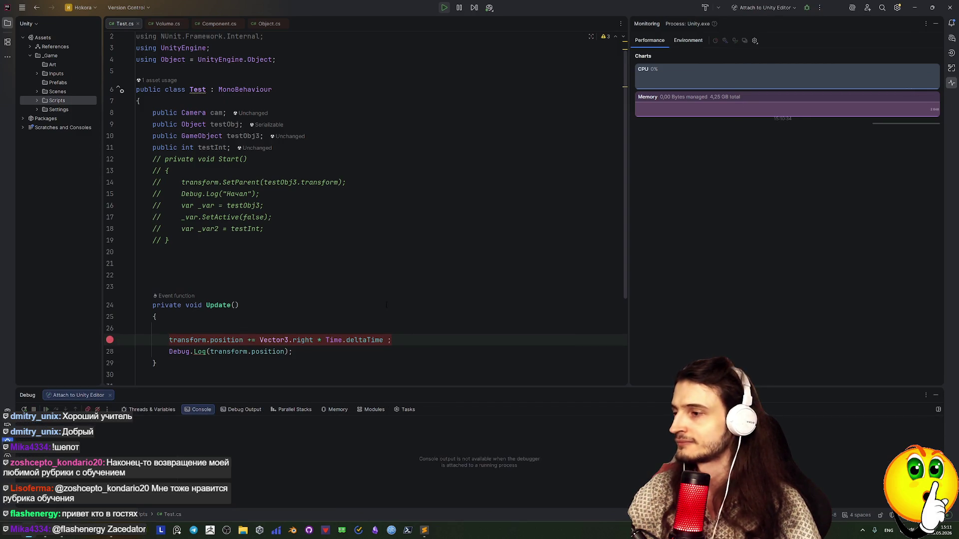
click(303, 355)
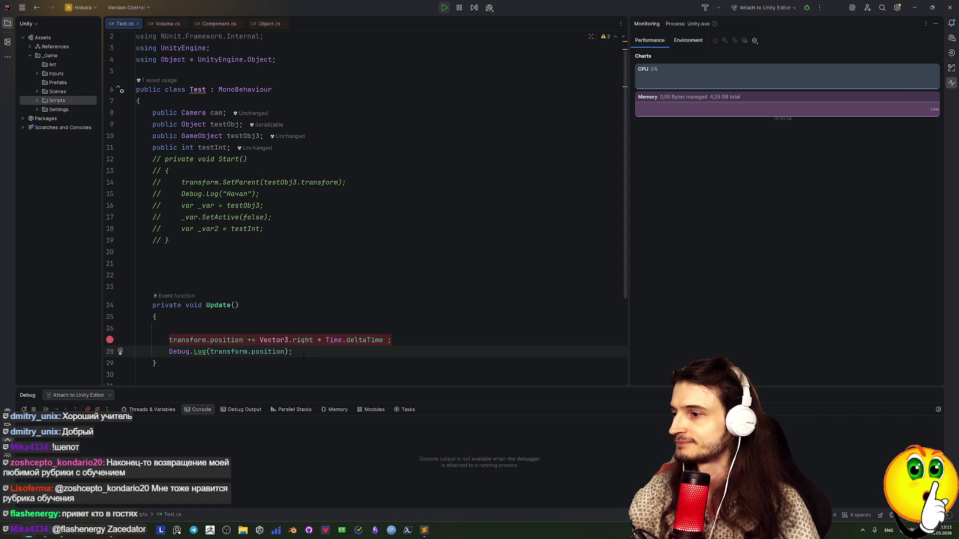
key(Return)
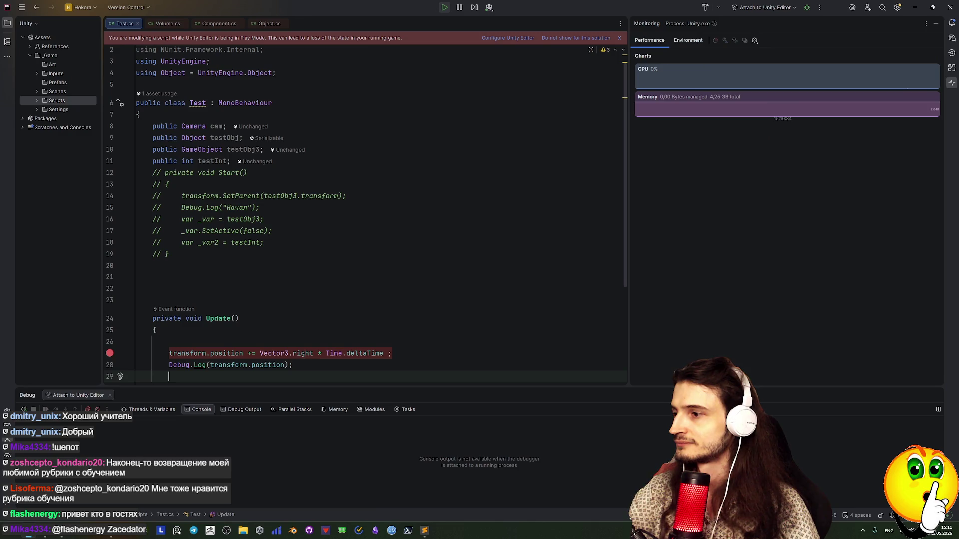
text(wi)
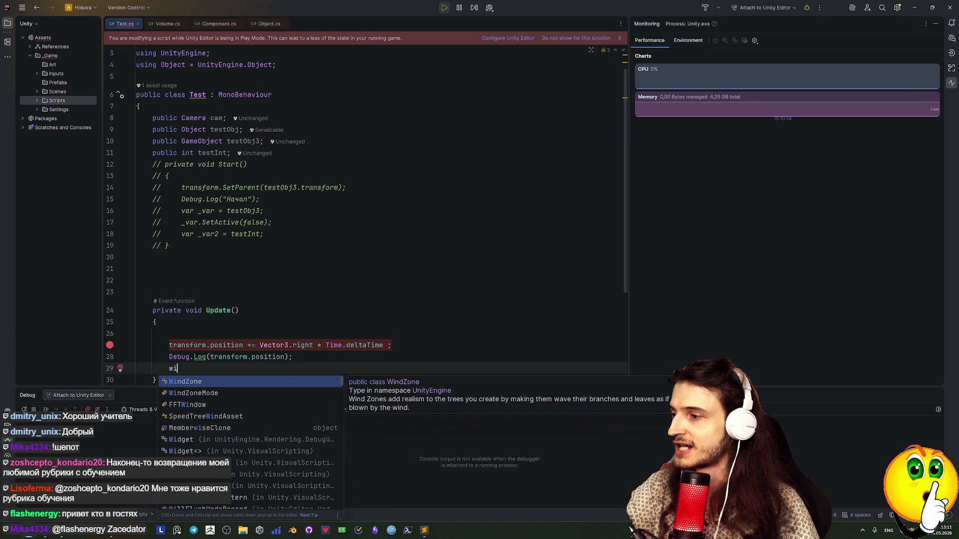
key(Escape)
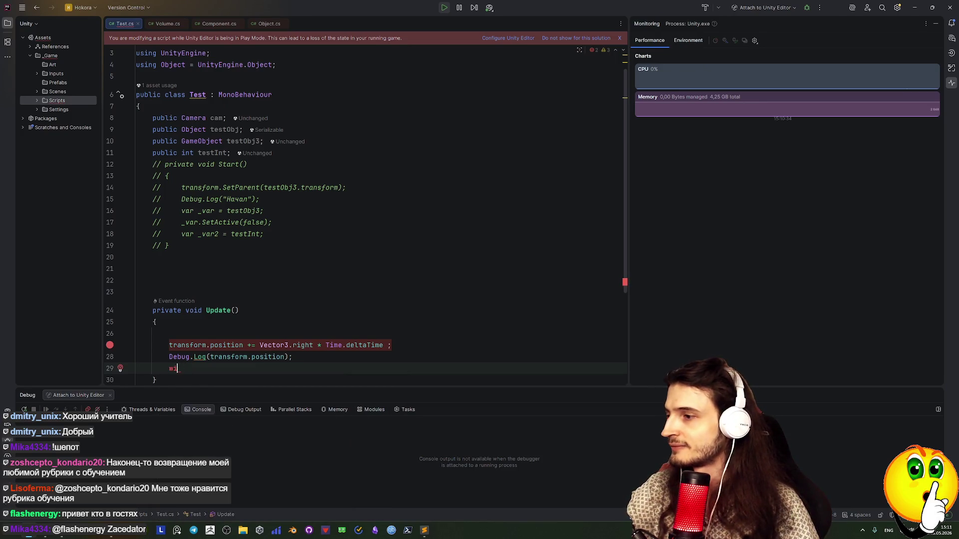
text(l)
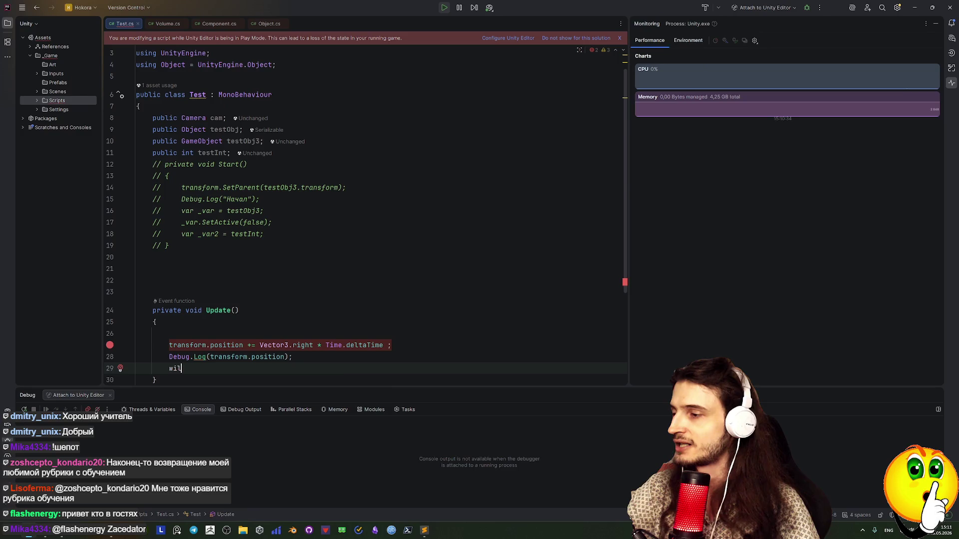
key(BackSpace)
key(BackSpace)
text(h)
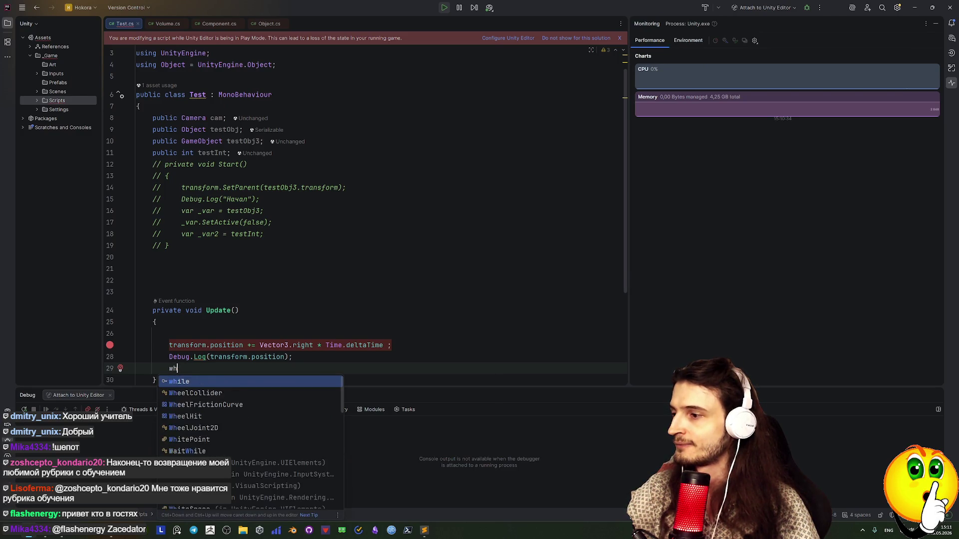
text(ile()
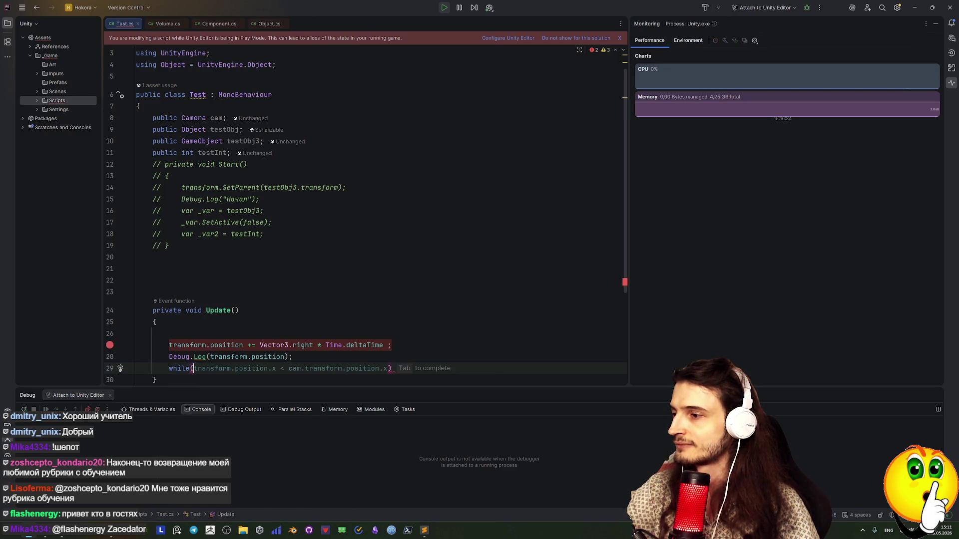
text(tru)
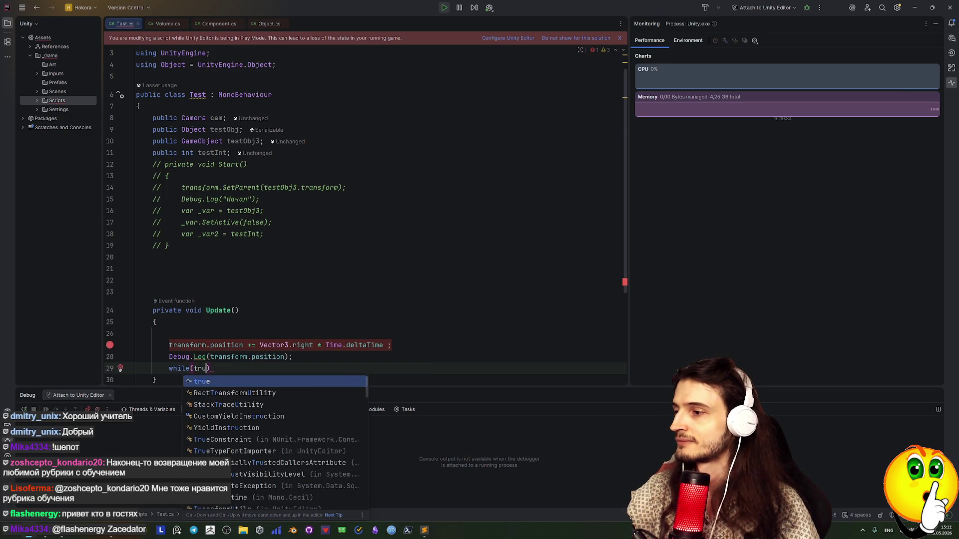
key(Down)
key(Up)
key(Return)
key(Right)
key(Return)
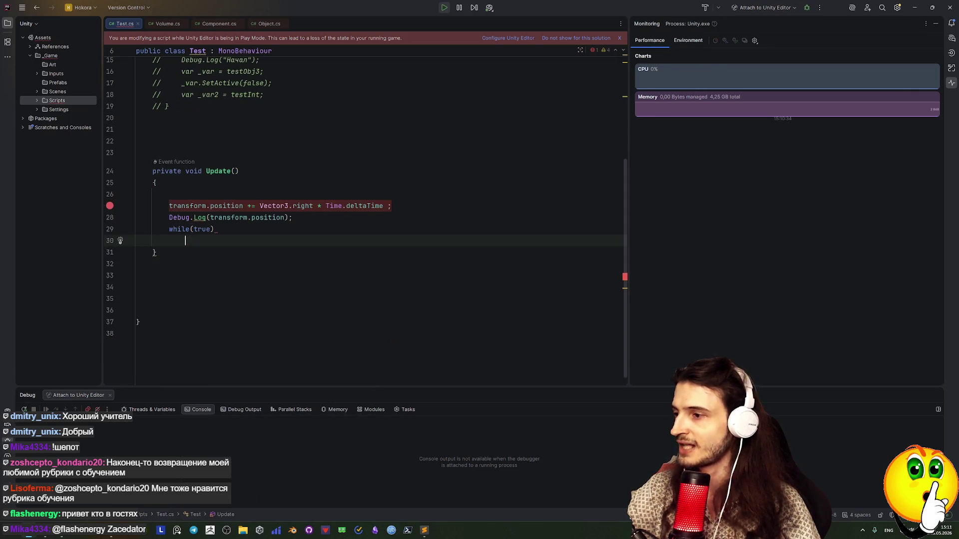
text({)
key(Return)
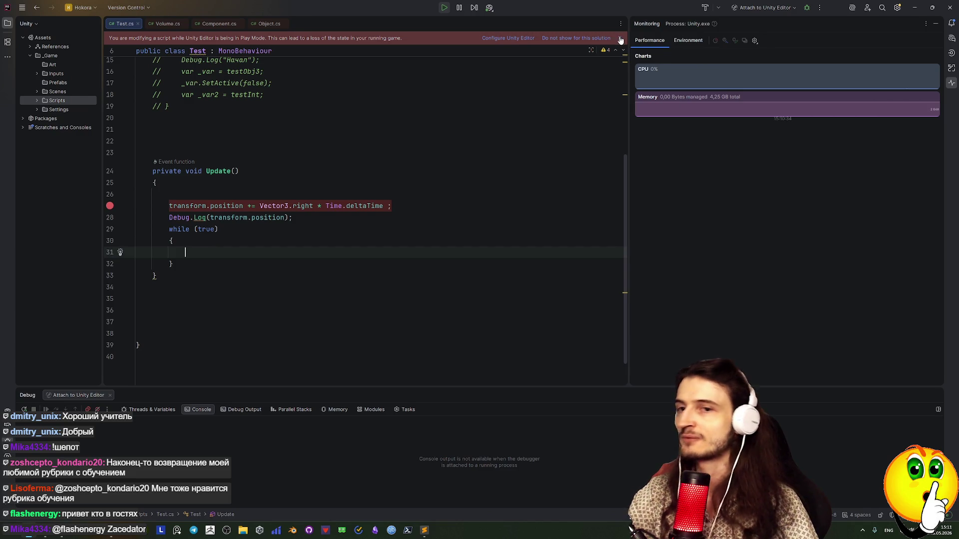
Move the movement and Debug.Log lines into the loop body and align them.
click(620, 39)
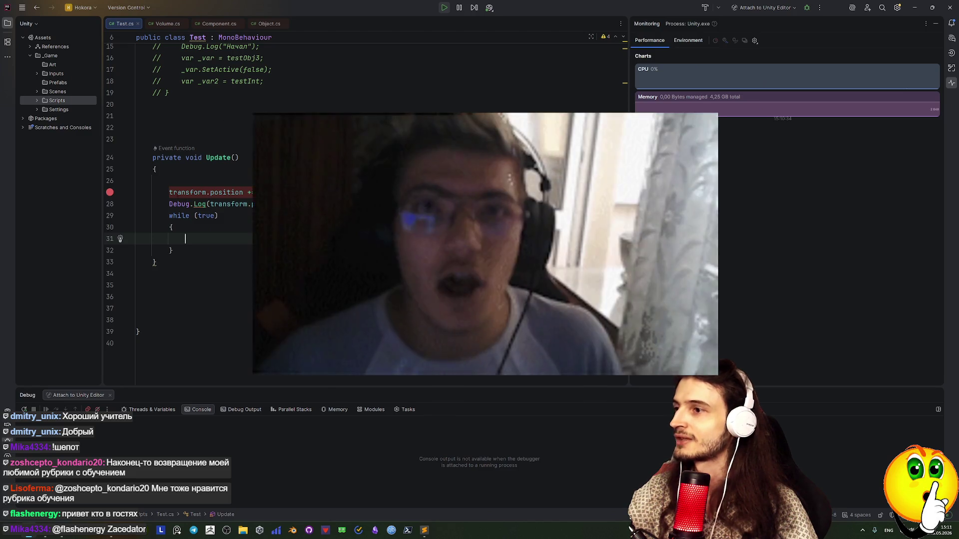
click(181, 192)
key(ctrl+w)
key(ctrl+w)
key(ctrl+w)
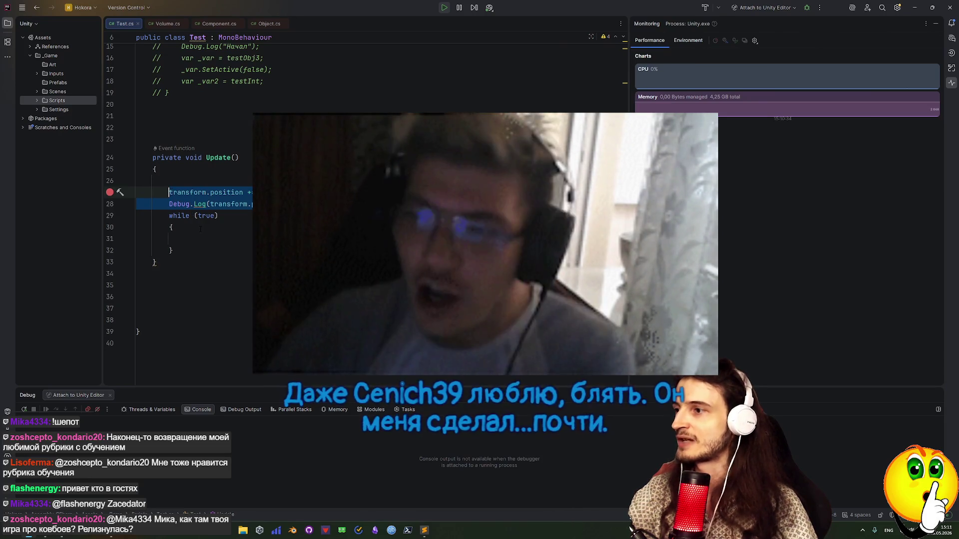
click(185, 239)
drag(210, 203, 202, 241)
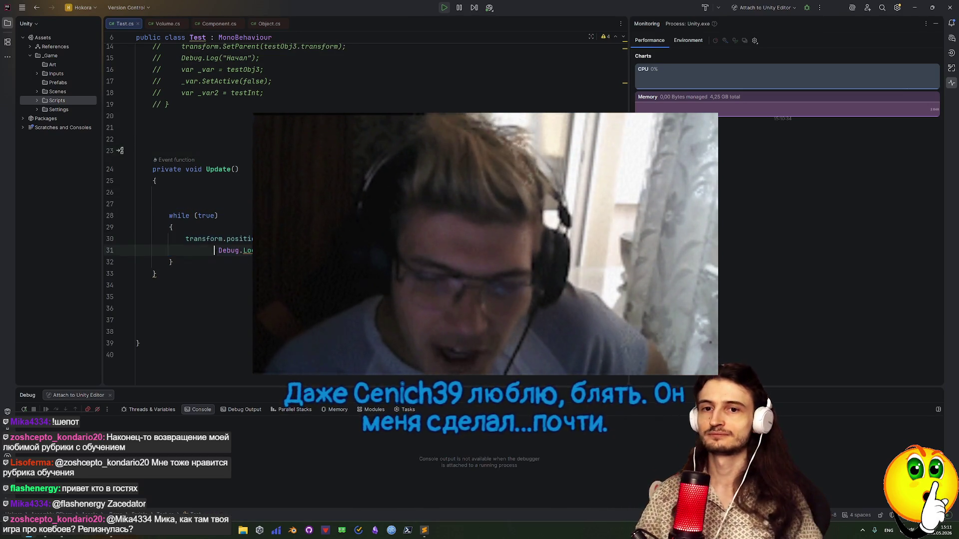
click(185, 250)
key(ctrl+Delete)
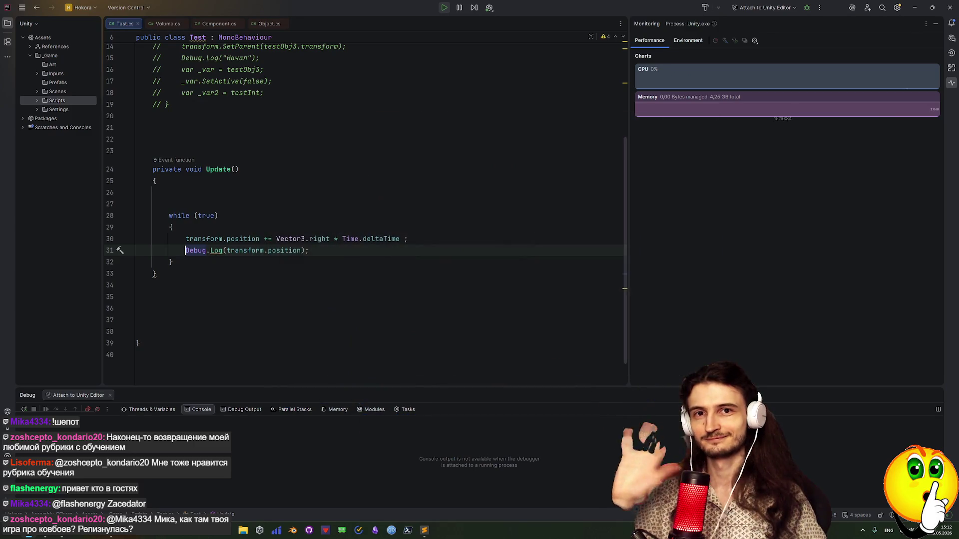
key(alt+Tab)
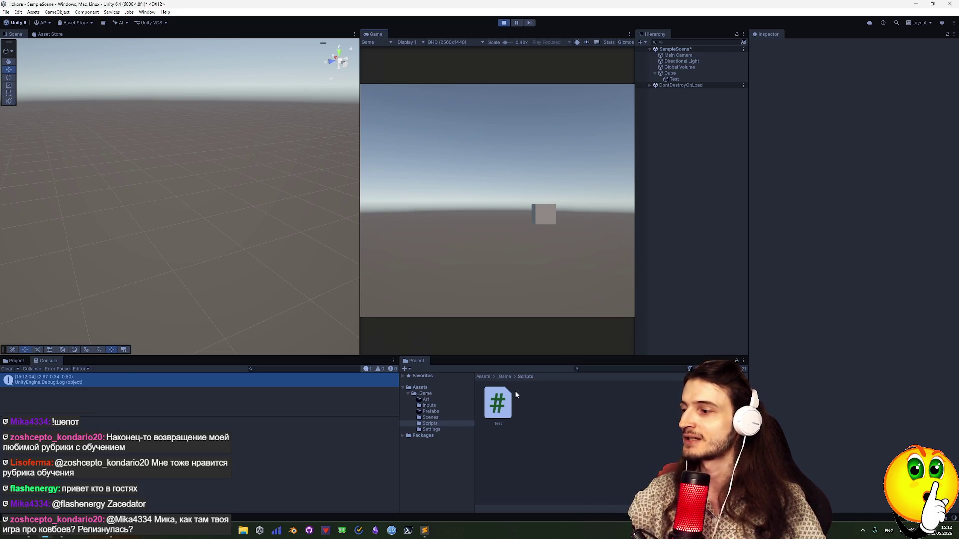
Wait for Unity's domain reload, check then close Task Manager, and return to Rider.
key(ctrl+shift+Escape)
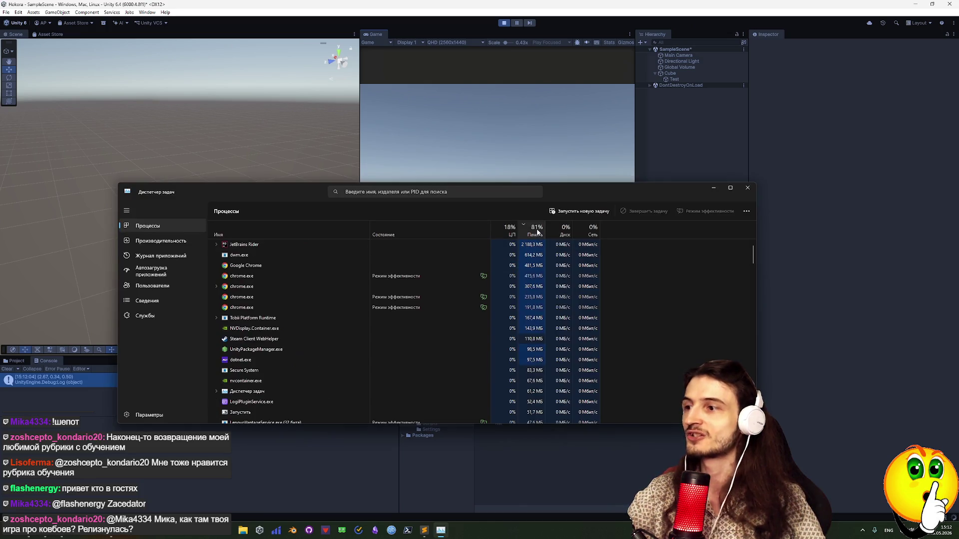
drag(550, 187, 590, 194)
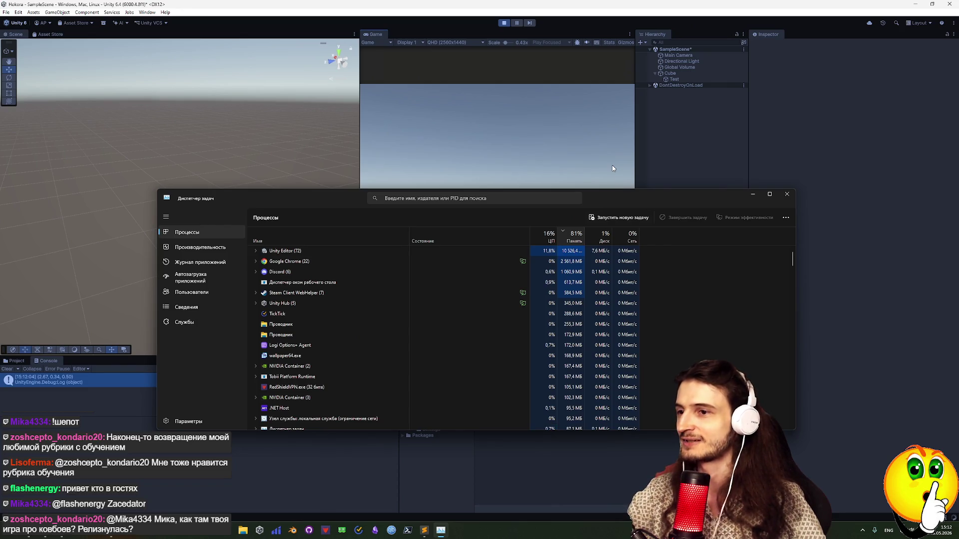
click(794, 198)
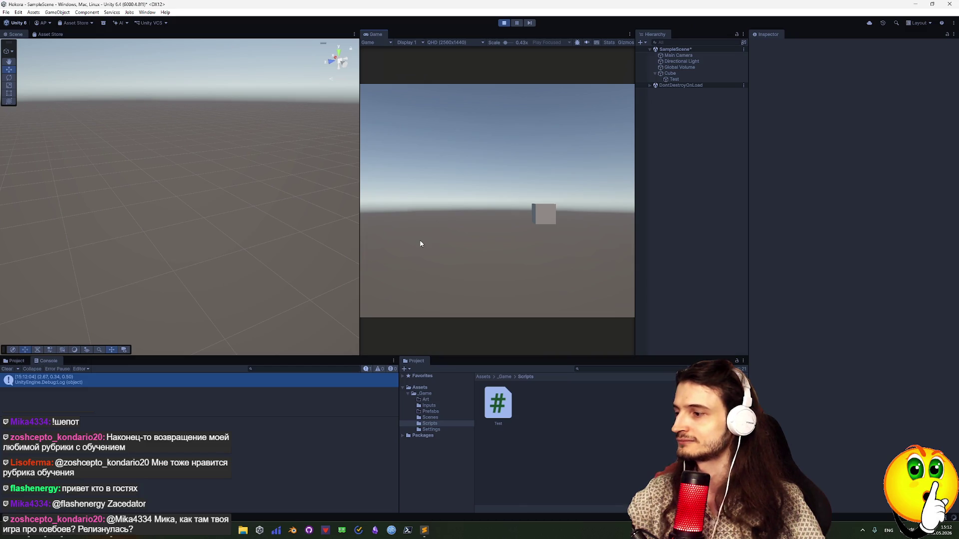
key(alt+Tab)
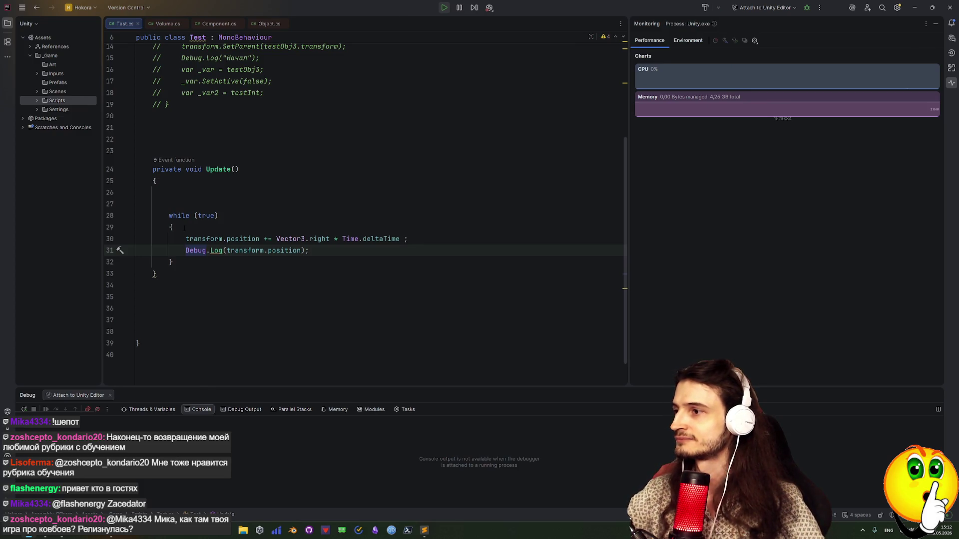
Put the breakpoint on the while (true) loop's opening brace and step to the movement statement.
click(109, 215)
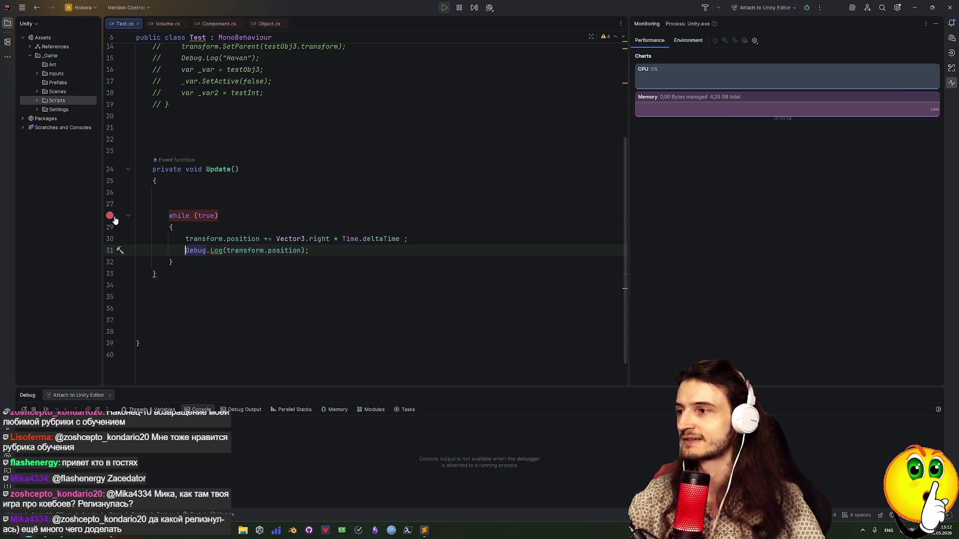
click(110, 227)
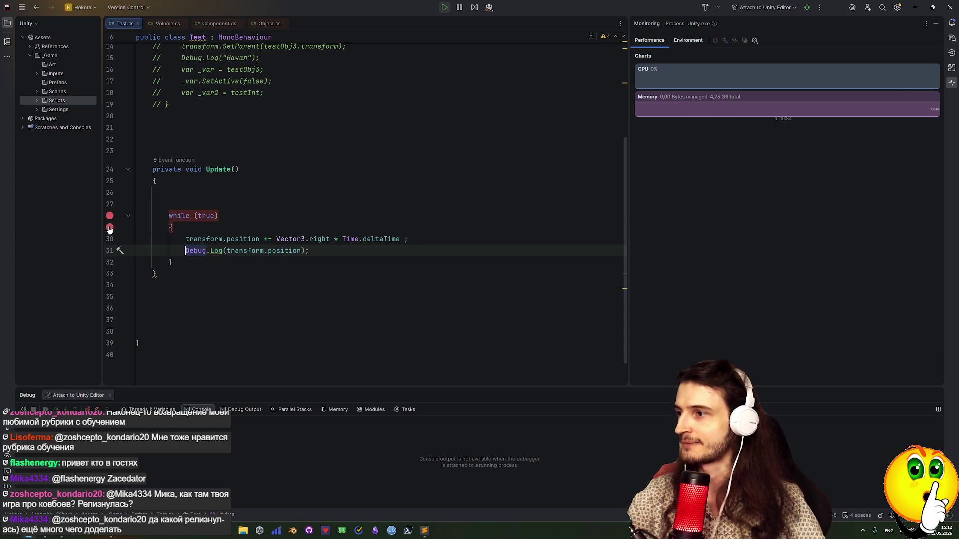
click(110, 215)
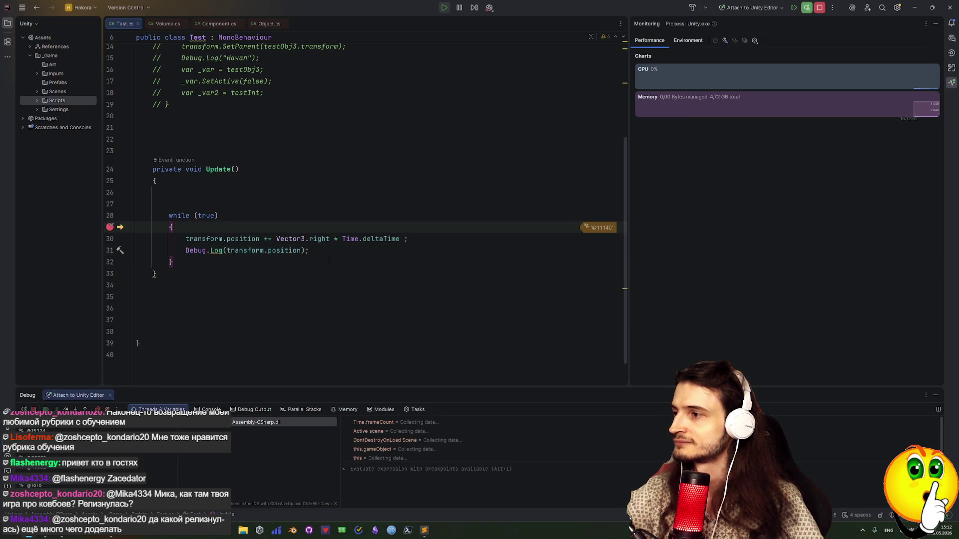
key(F8)
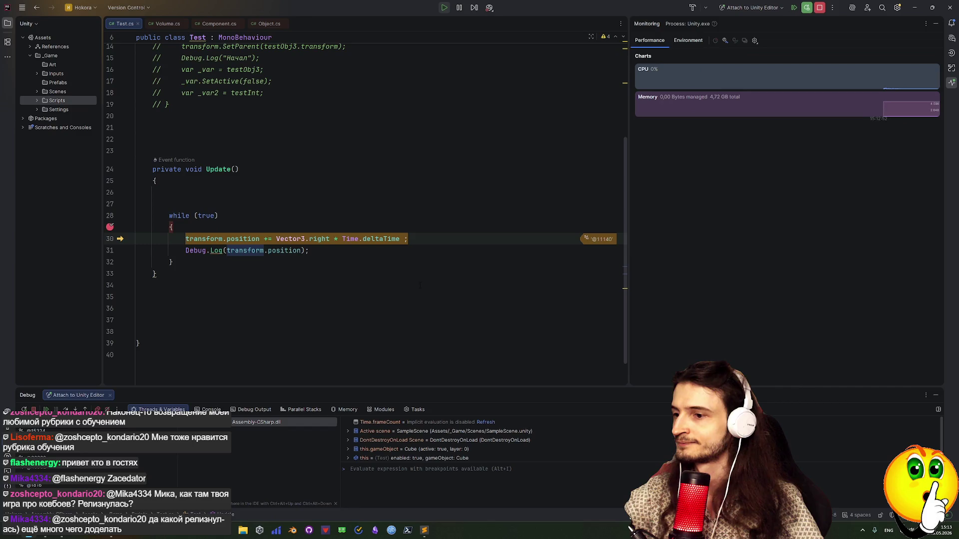
Step through two loop iterations, re-evaluating the Time.frameCount watch, which stays at 15.
click(379, 424)
click(491, 423)
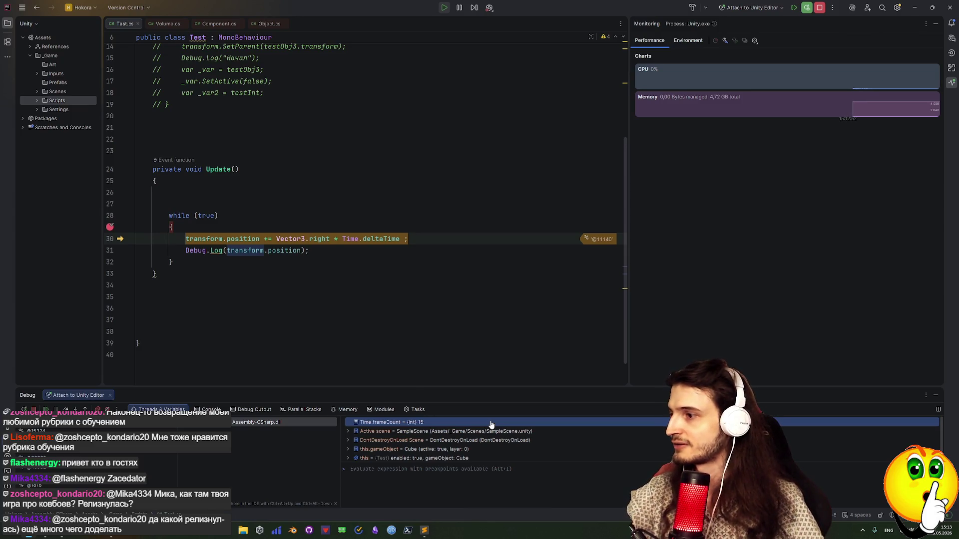
key(F10)
key(F10)
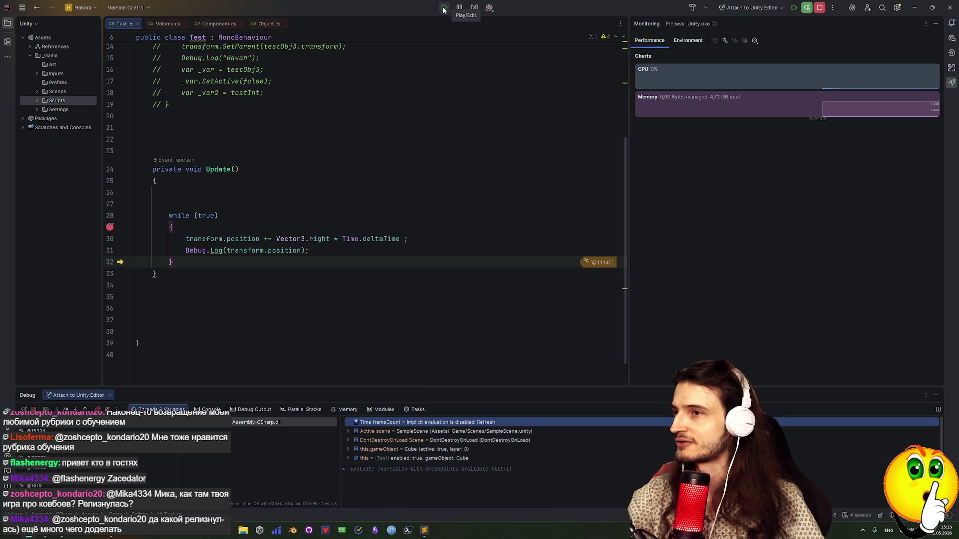
key(F10)
click(486, 423)
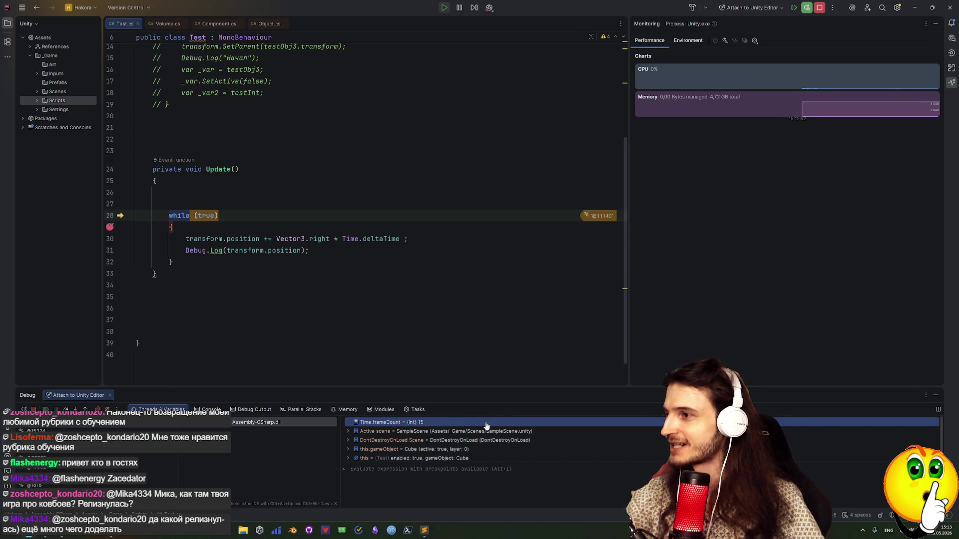
key(F10)
key(F10)
key(F10)
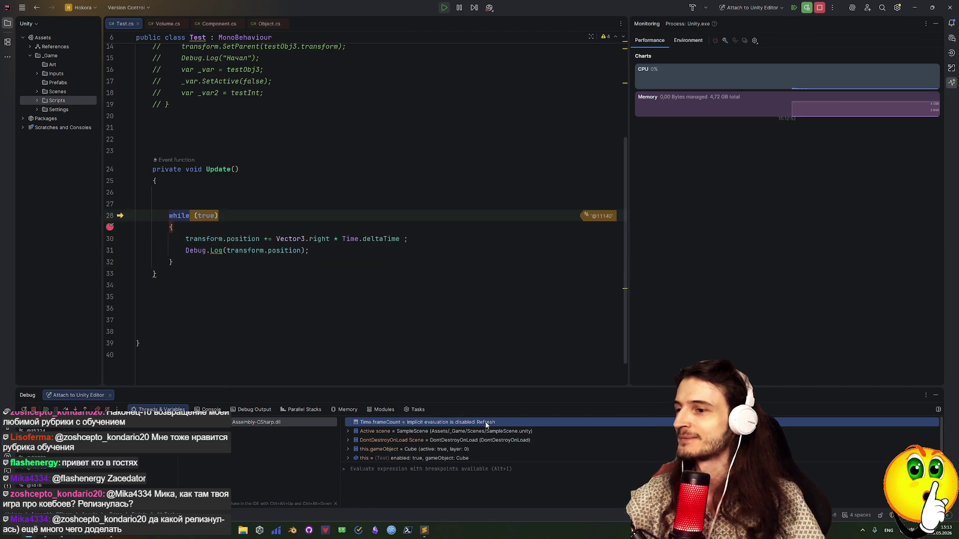
click(486, 422)
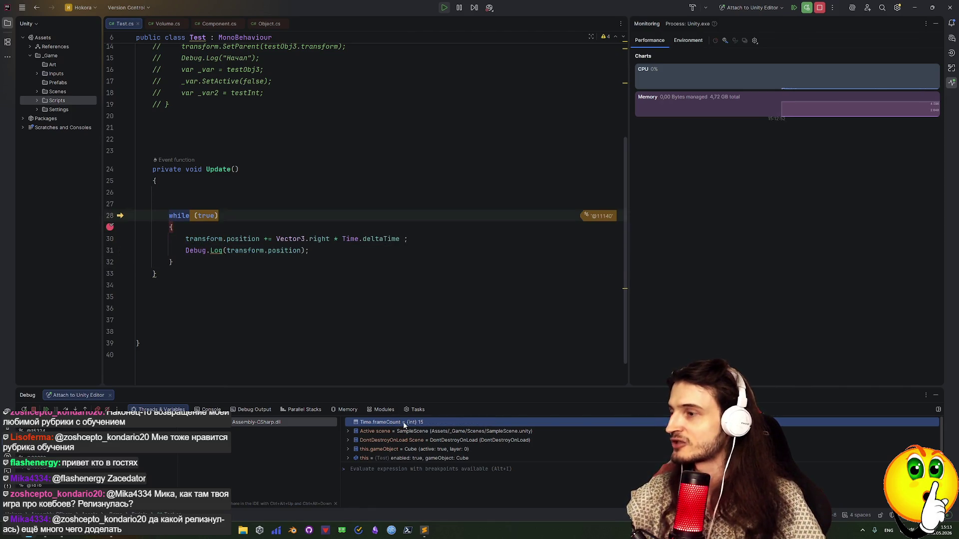